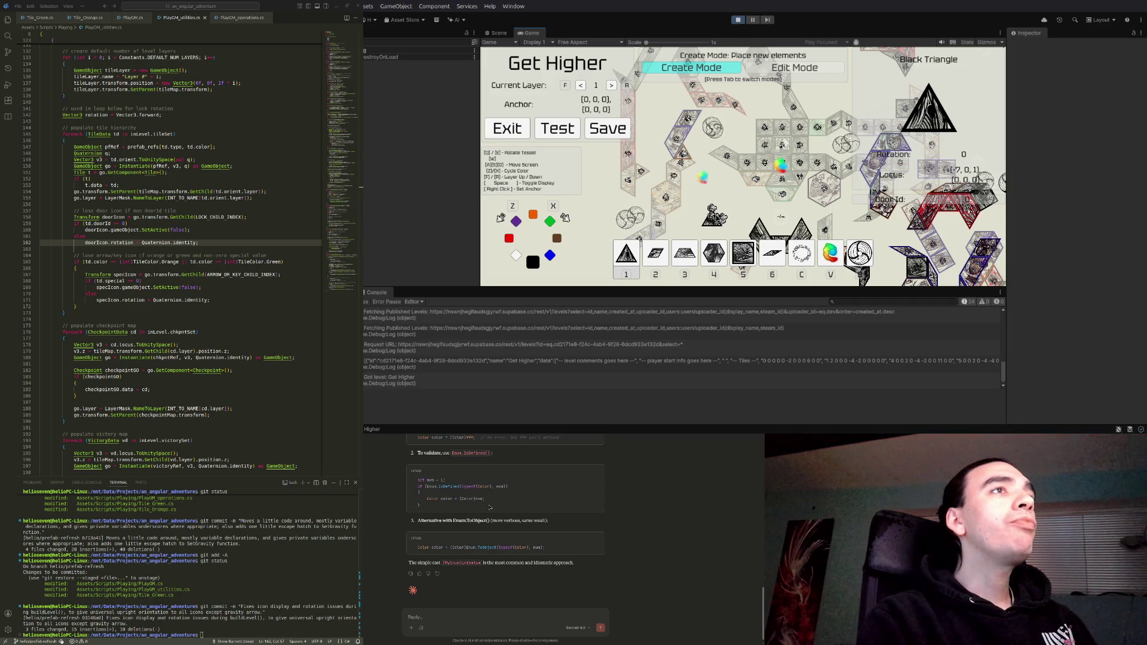
Stop the running 'Get Higher' level test in Unity by exiting Play mode
{"action": "left_click", "coordinate": [737, 20]}
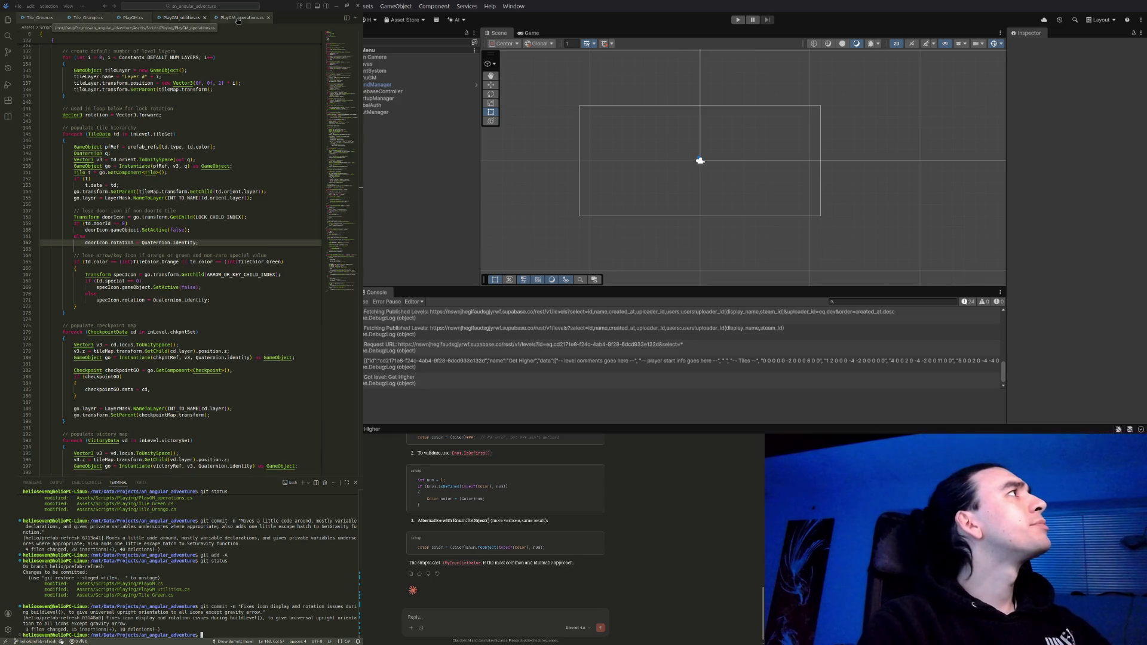
Close the open PlayGM scripts, including PlayGM_operations.cs
{"action": "left_click", "coordinate": [238, 19]}
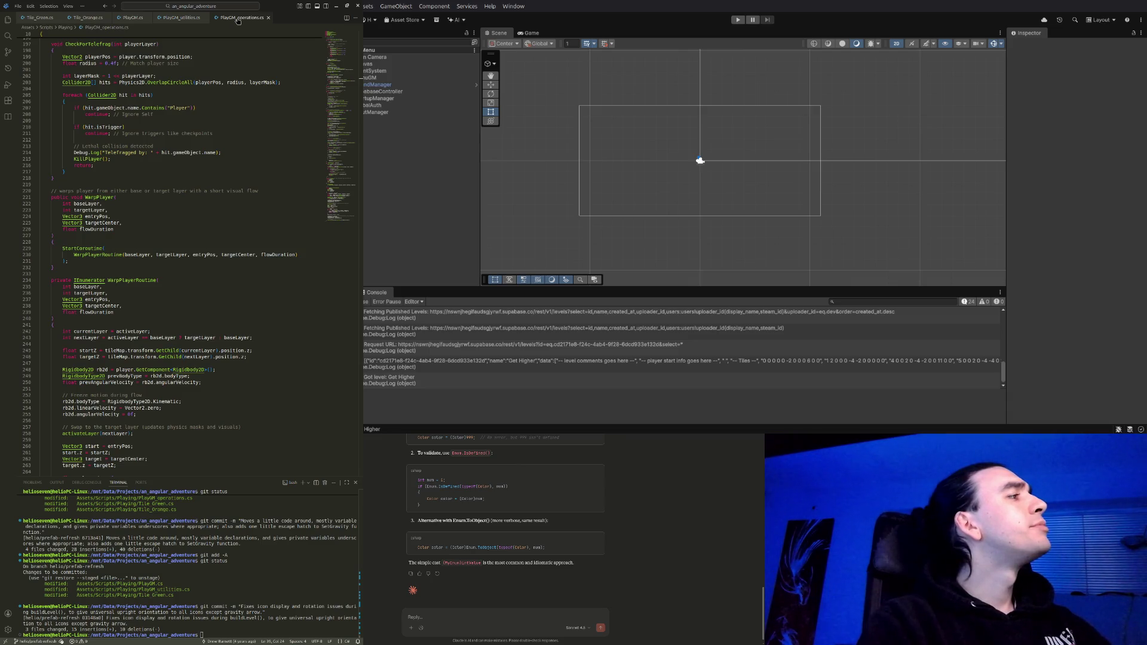
{"action": "key", "text": "ctrl+w"}
{"action": "key", "text": "ctrl+w"}
{"action": "key", "text": "ctrl+w"}
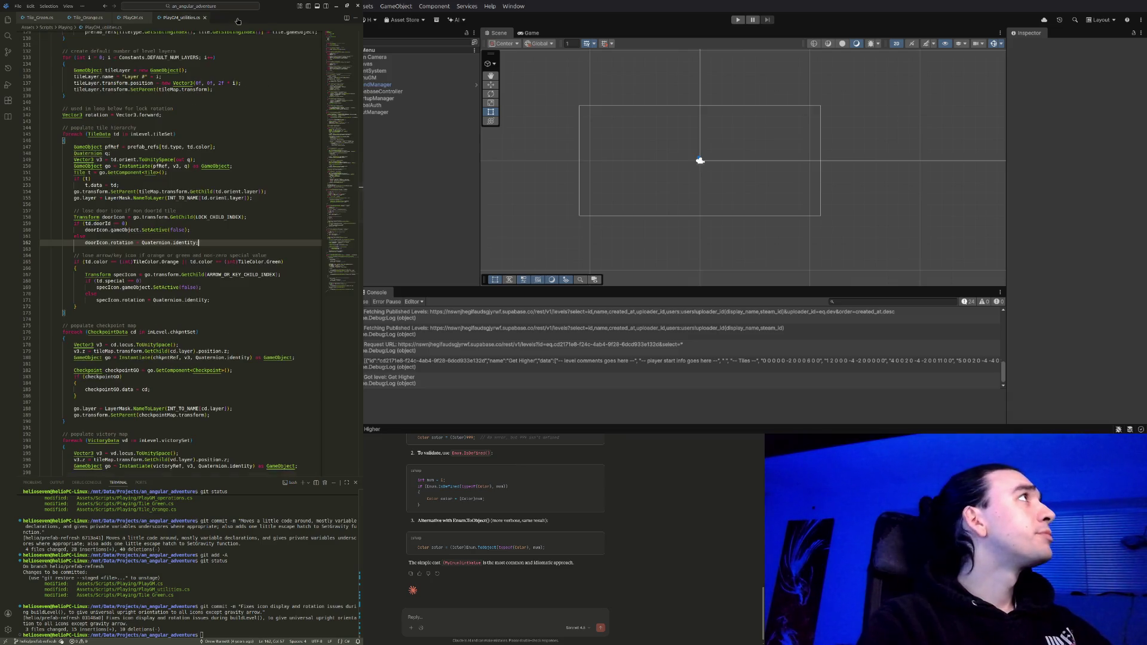
{"action": "key", "text": "ctrl+w"}
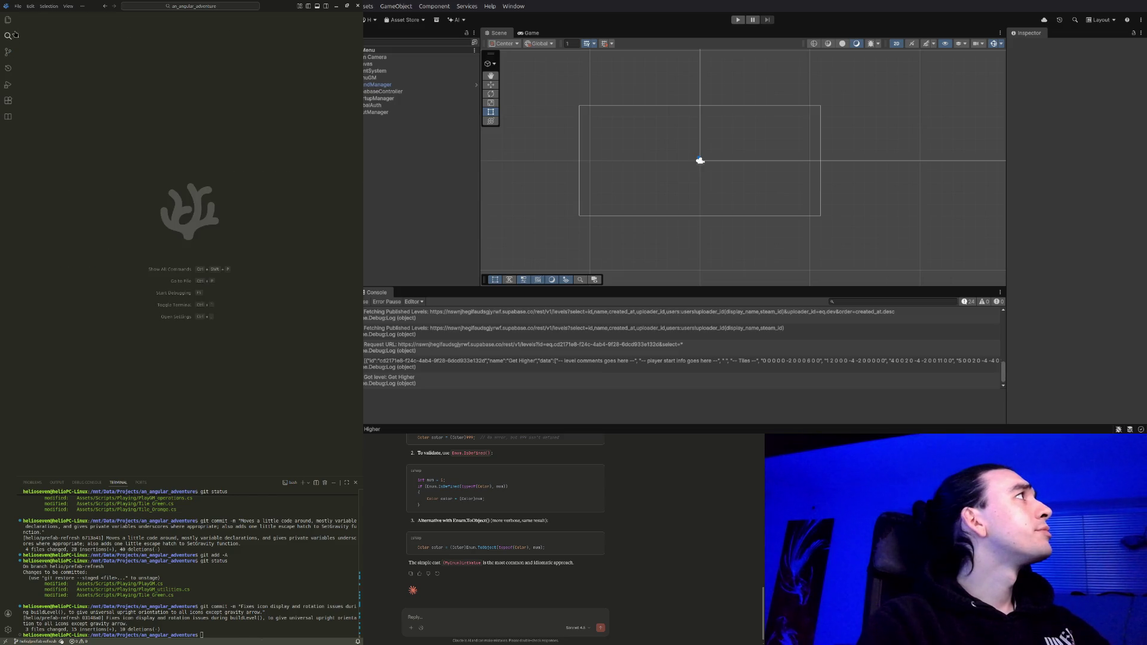
Collapse HUD Controls, open EditGM.cs and EditGM_utilities.cs, and search for 'TileMapbuildLevel'
{"action": "left_click", "coordinate": [8, 19]}
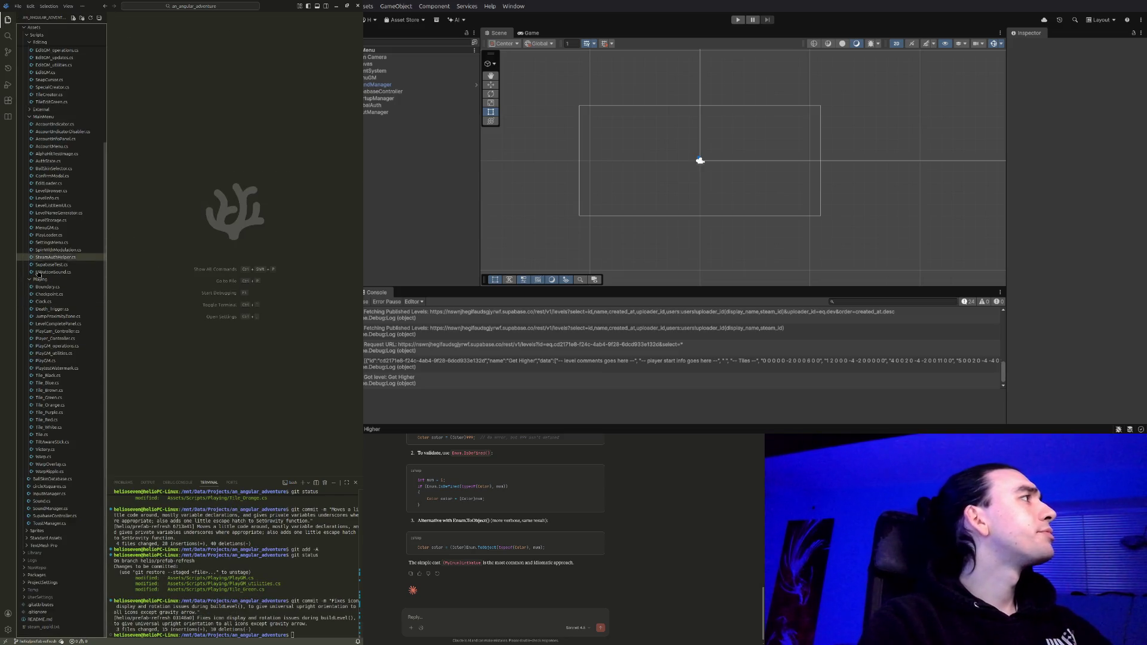
{"action": "scroll", "coordinate": [46, 210], "scroll_direction": "up", "scroll_amount": 4}
{"action": "scroll", "coordinate": [46, 210], "scroll_direction": "up", "scroll_amount": 1}
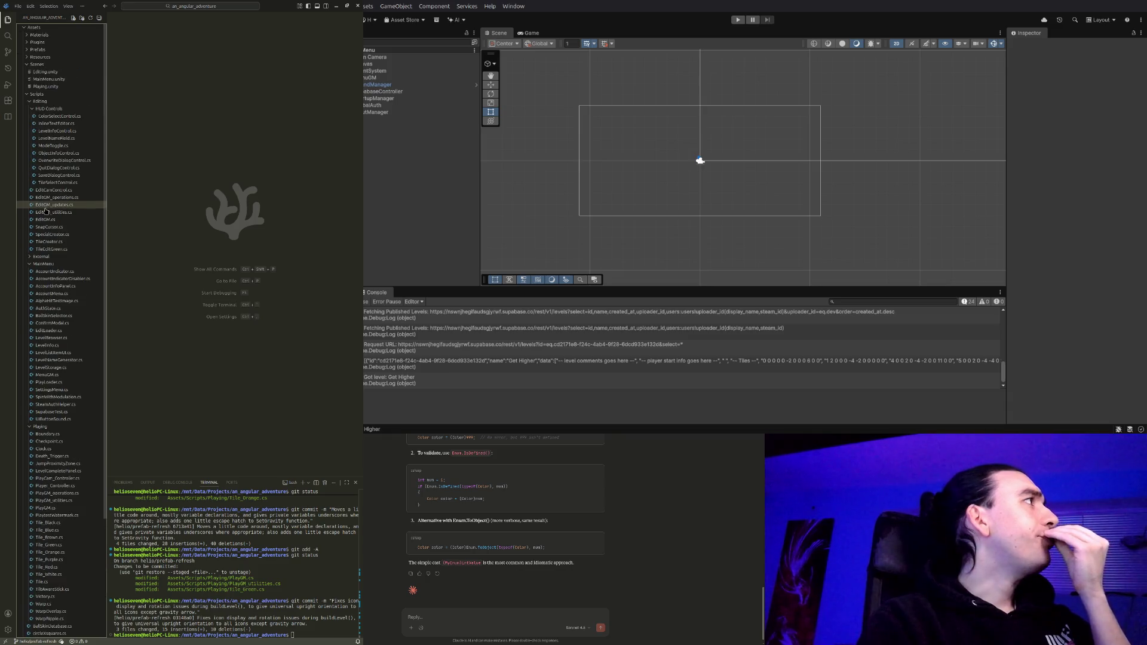
{"action": "left_click", "coordinate": [33, 110]}
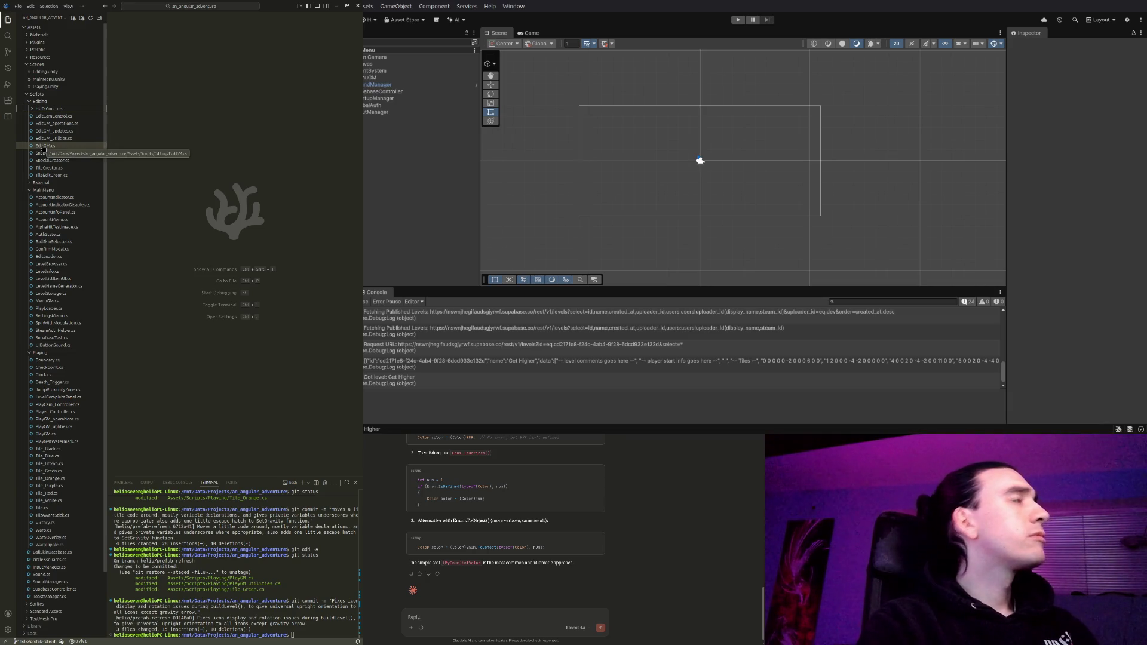
{"action": "double_click", "coordinate": [44, 146]}
{"action": "left_click", "coordinate": [54, 138]}
{"action": "key", "text": "ctrl+f"}
{"action": "type", "text": "TileMap"}
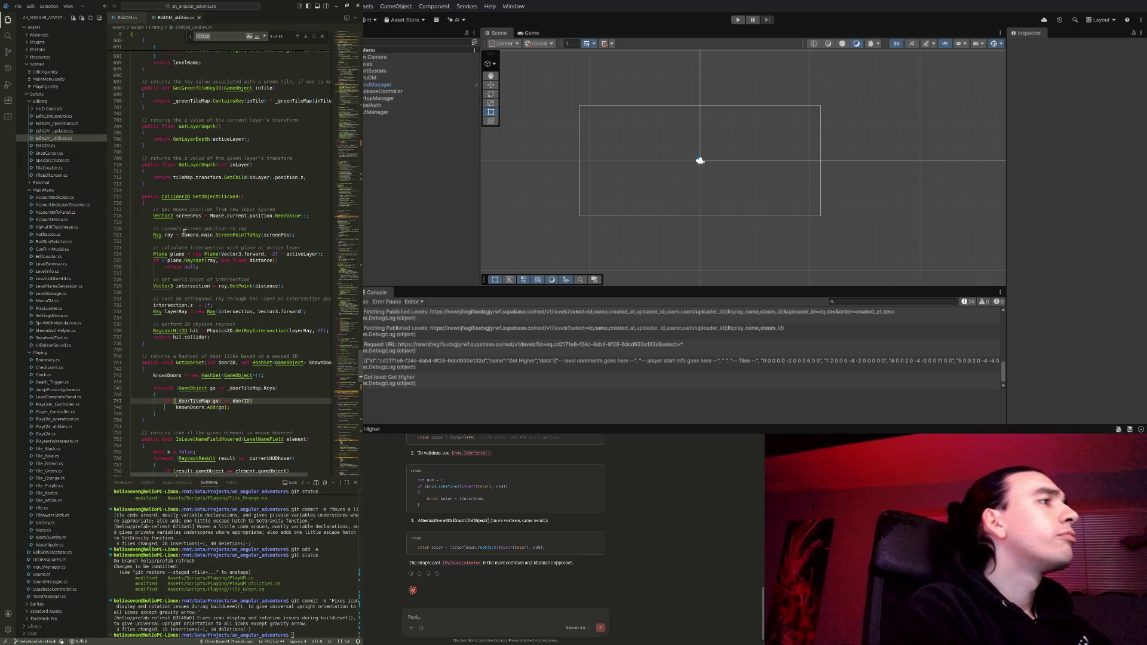
{"action": "type", "text": "buildLevel"}
Jump to buildLevel in EditGM_utilities.cs and scroll down past line 290
{"action": "key", "text": "Escape"}
{"action": "left_click", "coordinate": [297, 303]}
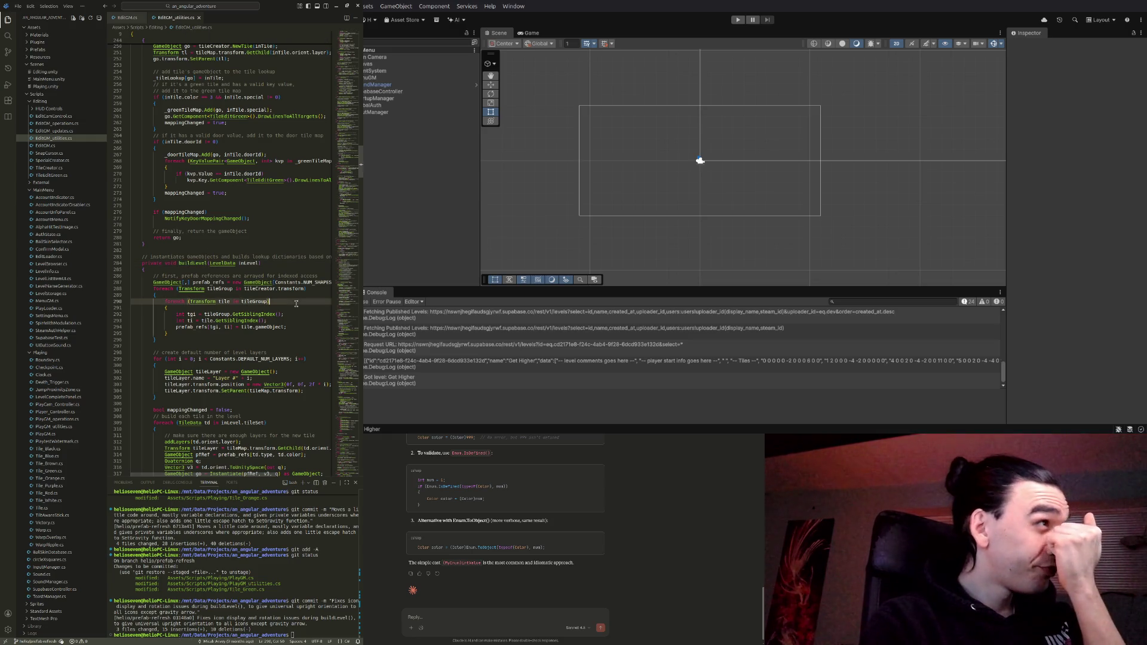
{"action": "scroll", "coordinate": [255, 327], "scroll_direction": "down", "scroll_amount": 3}
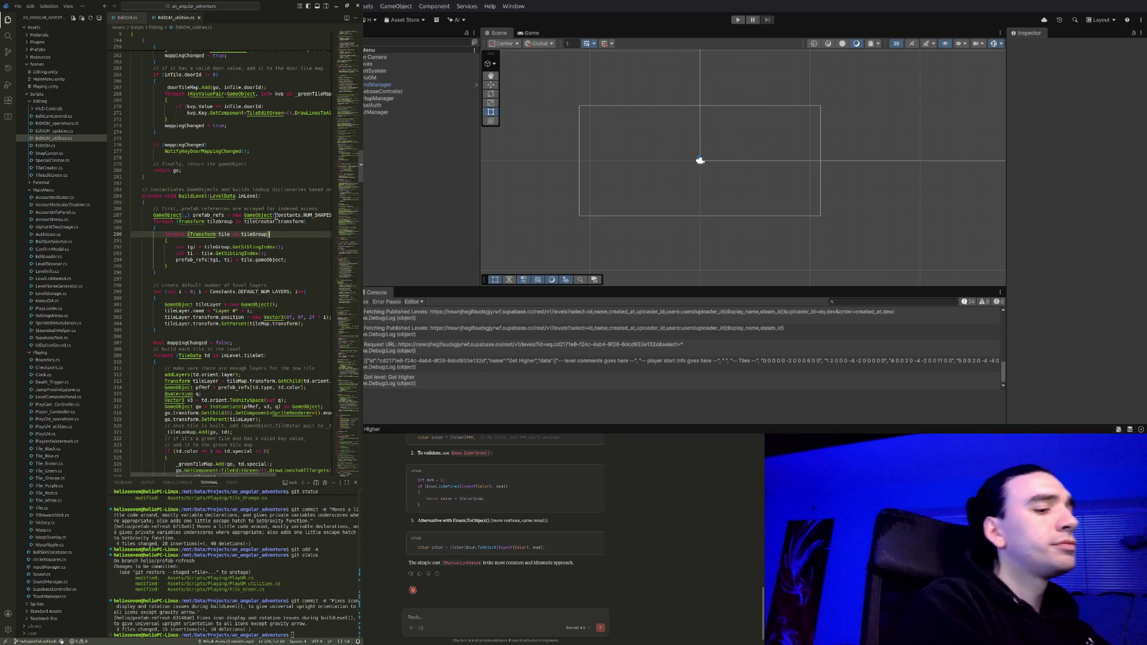
{"action": "key", "text": "ctrl+shift+p"}
{"action": "type", "text": "Consta"}
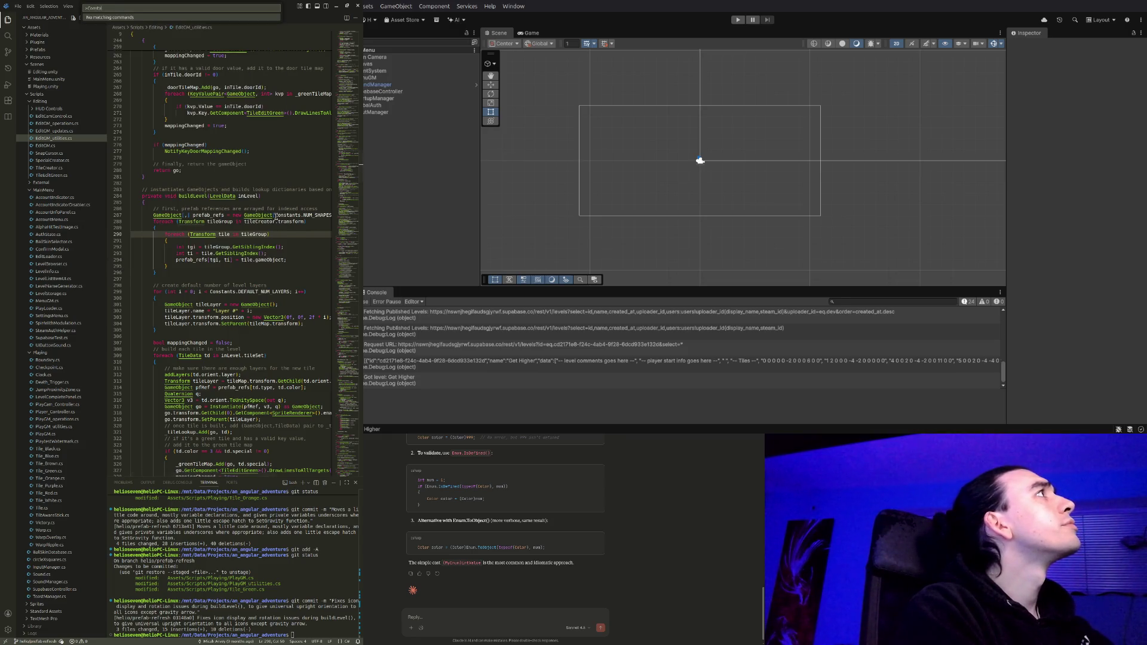
{"action": "key", "text": "Escape"}
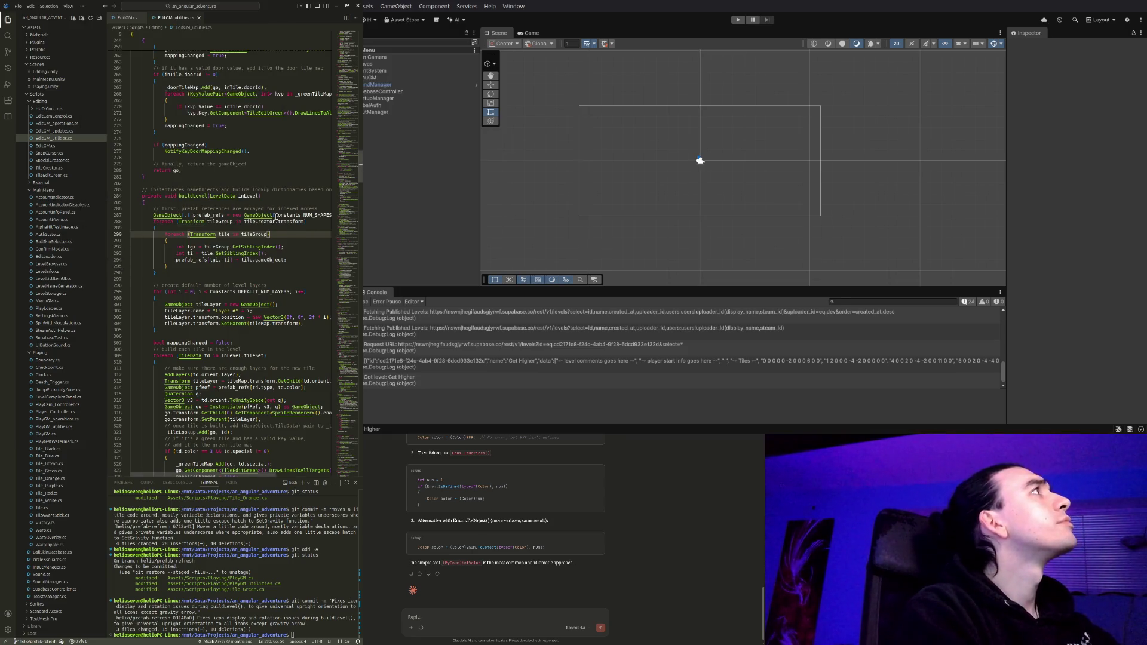
{"action": "left_click", "coordinate": [299, 215]}
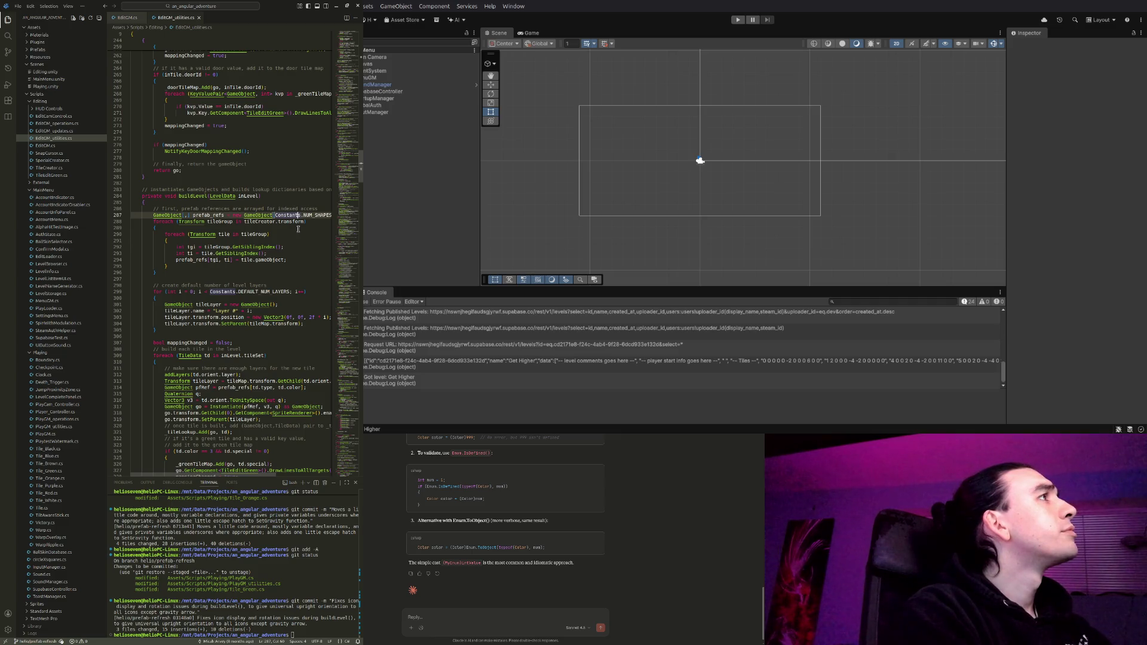
{"action": "key", "text": "ctrl+shift+p"}
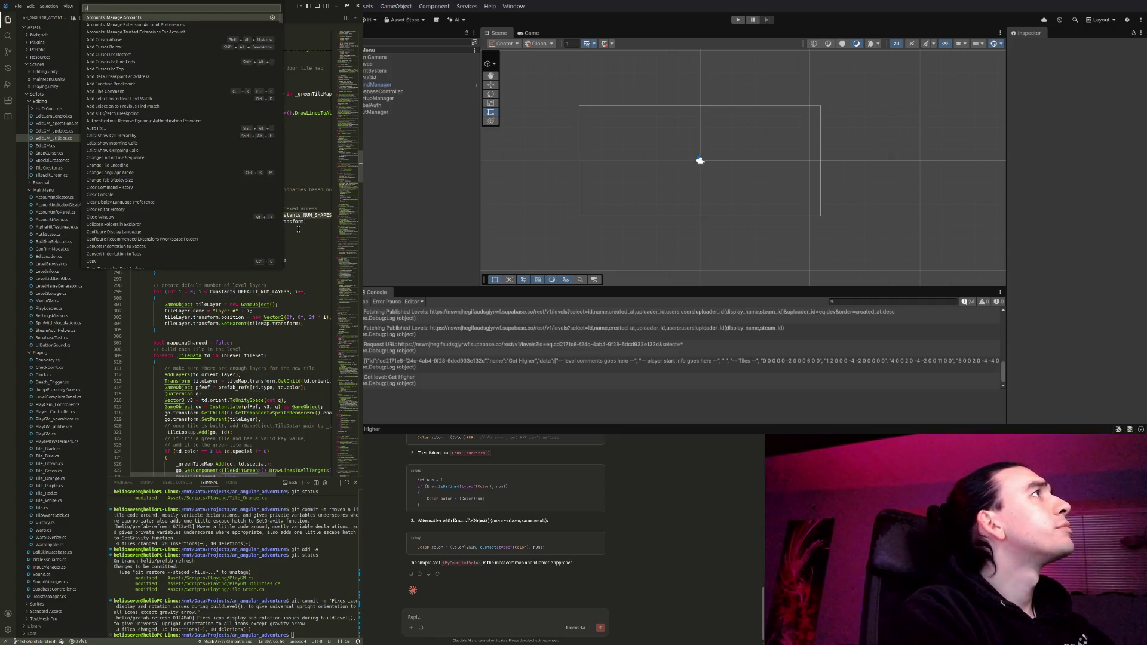
{"action": "type", "text": "Const"}
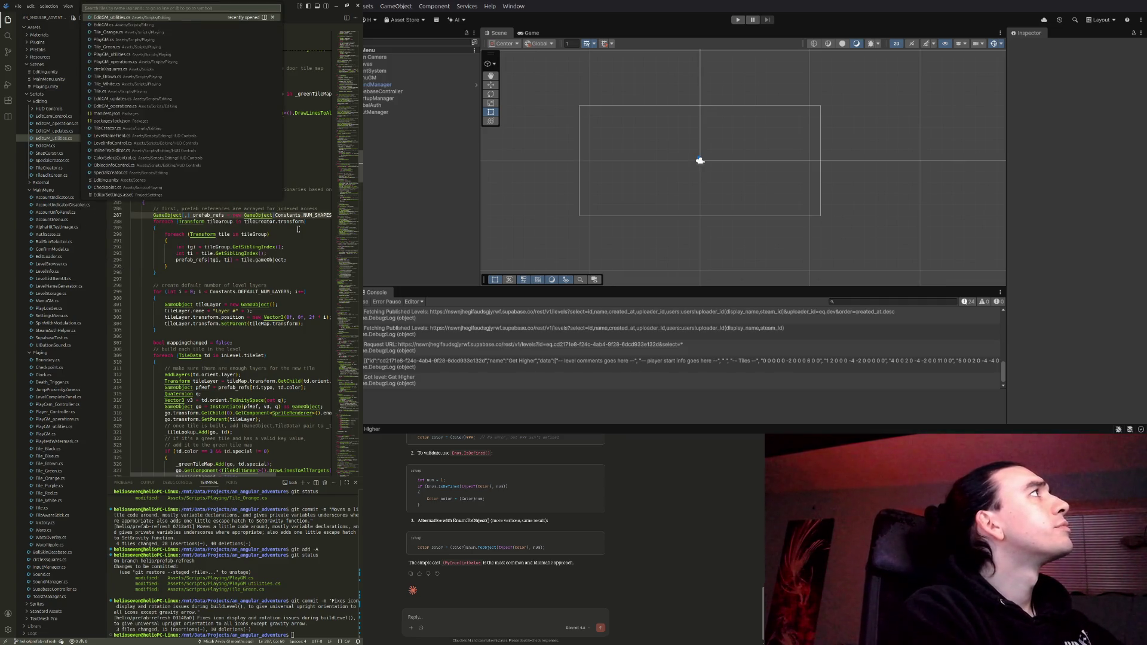
{"action": "key", "text": "Escape"}
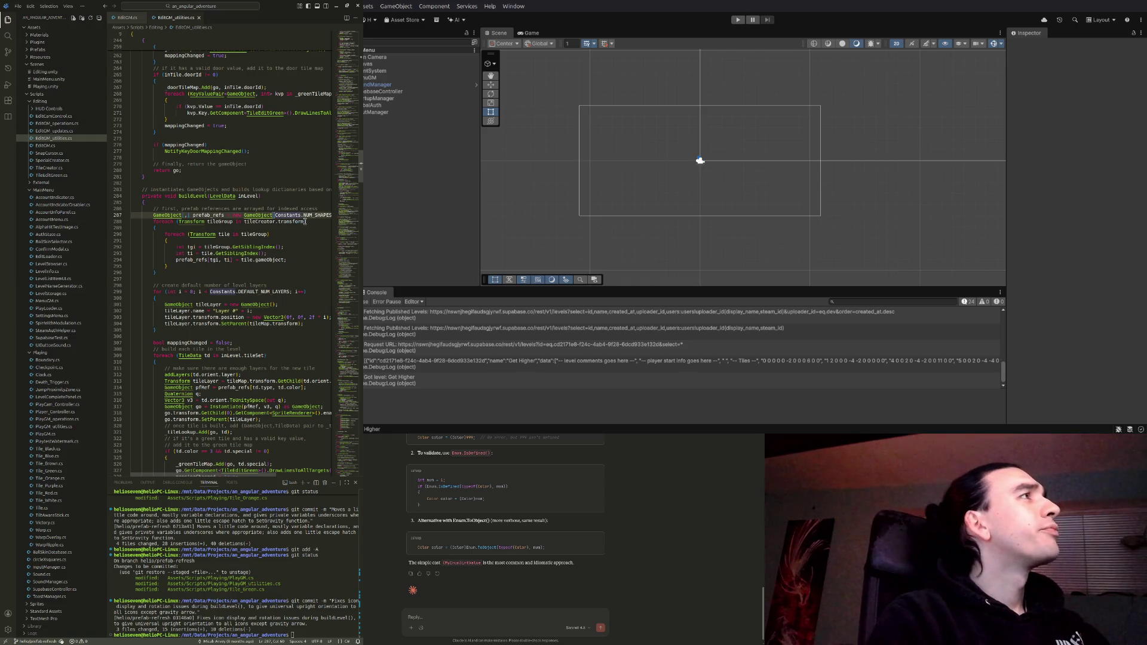
{"action": "left_click", "coordinate": [312, 221]}
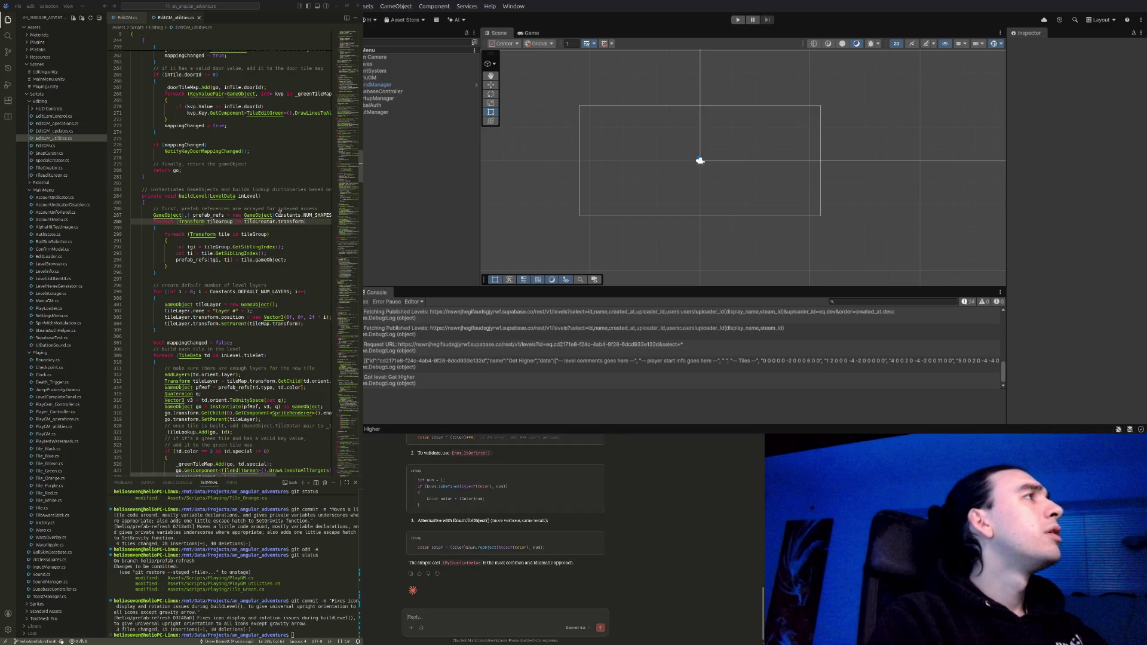
Search the whole project for 'Constants', then hide the sidebar and return to line 293
{"action": "key", "text": "ctrl+shift+f"}
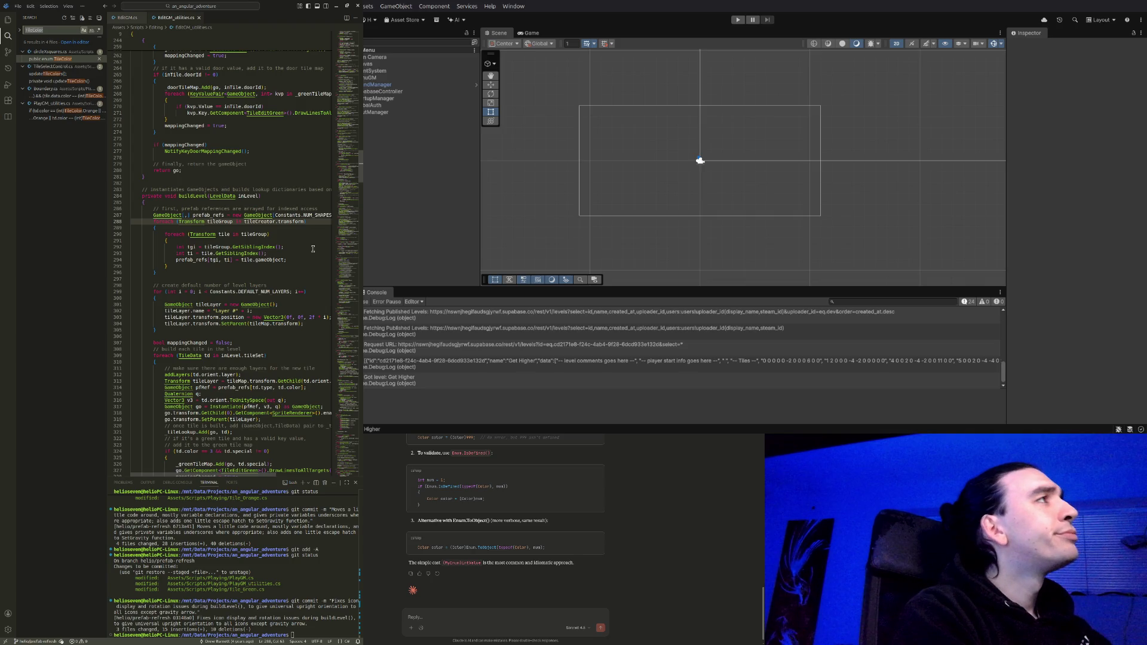
{"action": "type", "text": "Constants"}
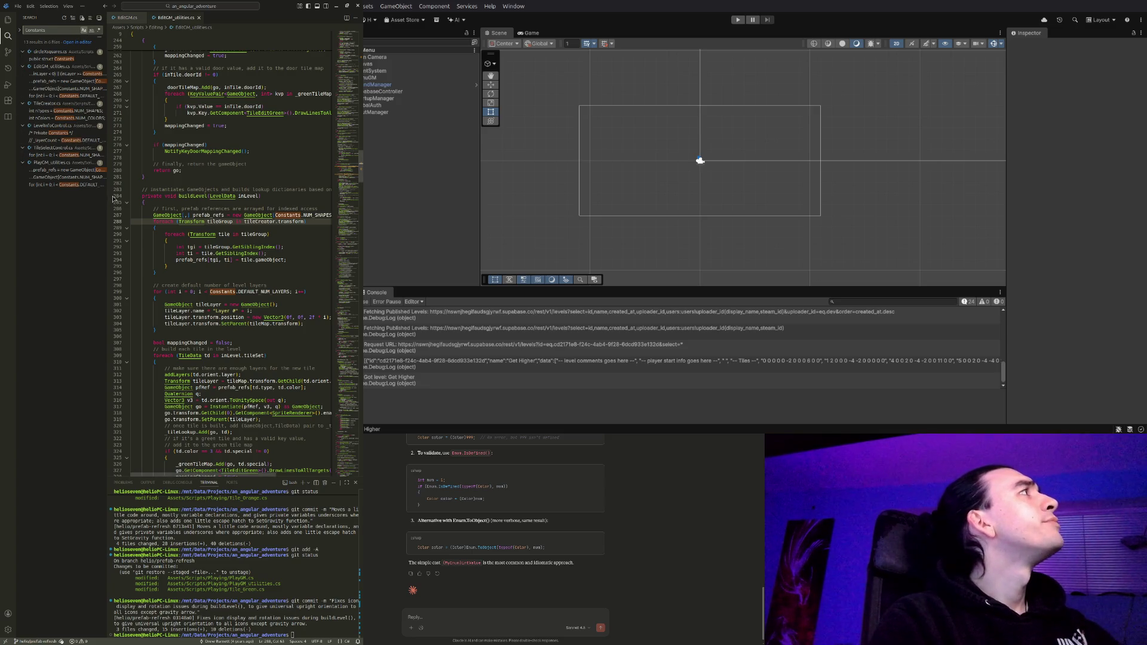
{"action": "left_click", "coordinate": [7, 37]}
{"action": "left_click", "coordinate": [245, 254]}
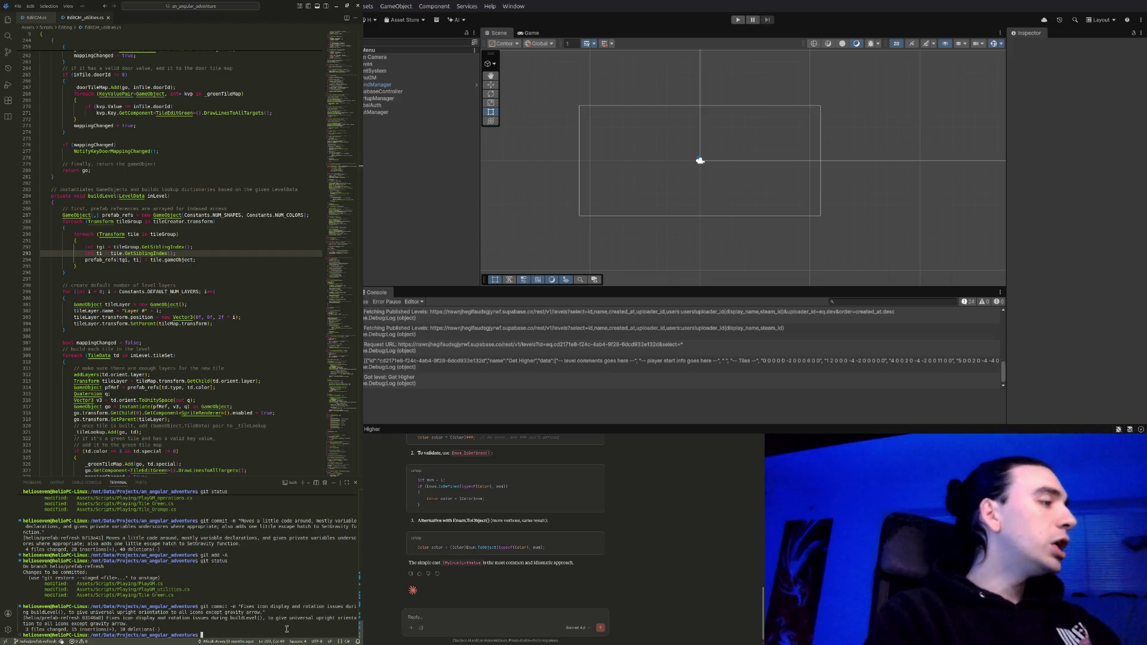
Scroll to the doorId check at line 331 and select the door tile map comment above it
{"action": "left_click", "coordinate": [215, 256]}
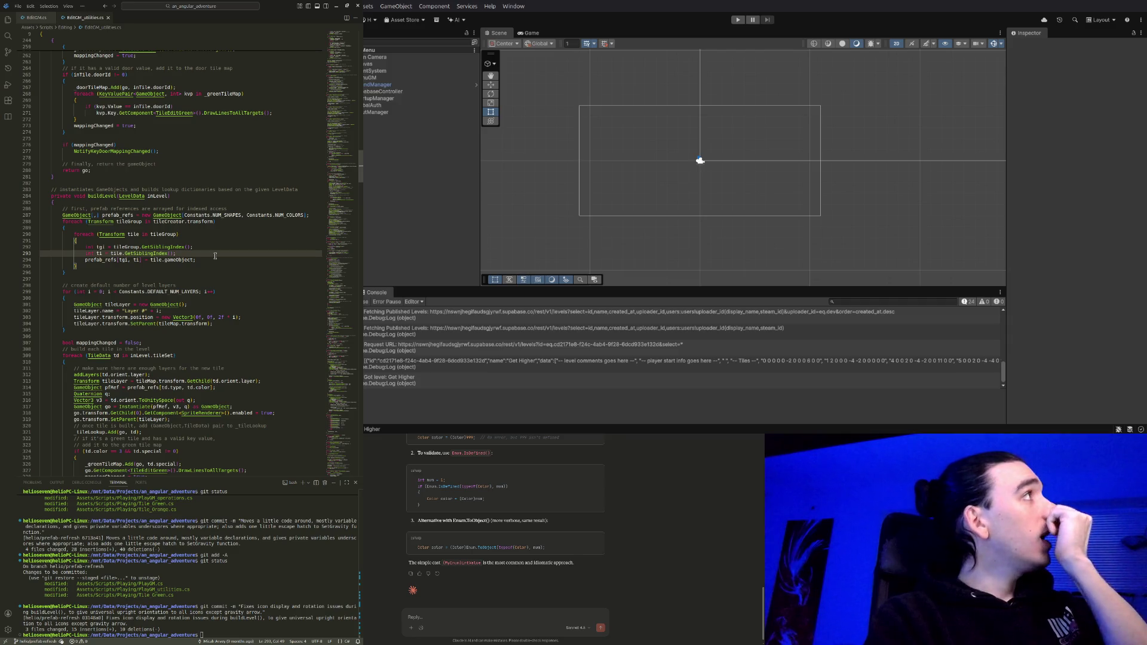
{"action": "scroll", "coordinate": [214, 257], "scroll_direction": "down", "scroll_amount": 3}
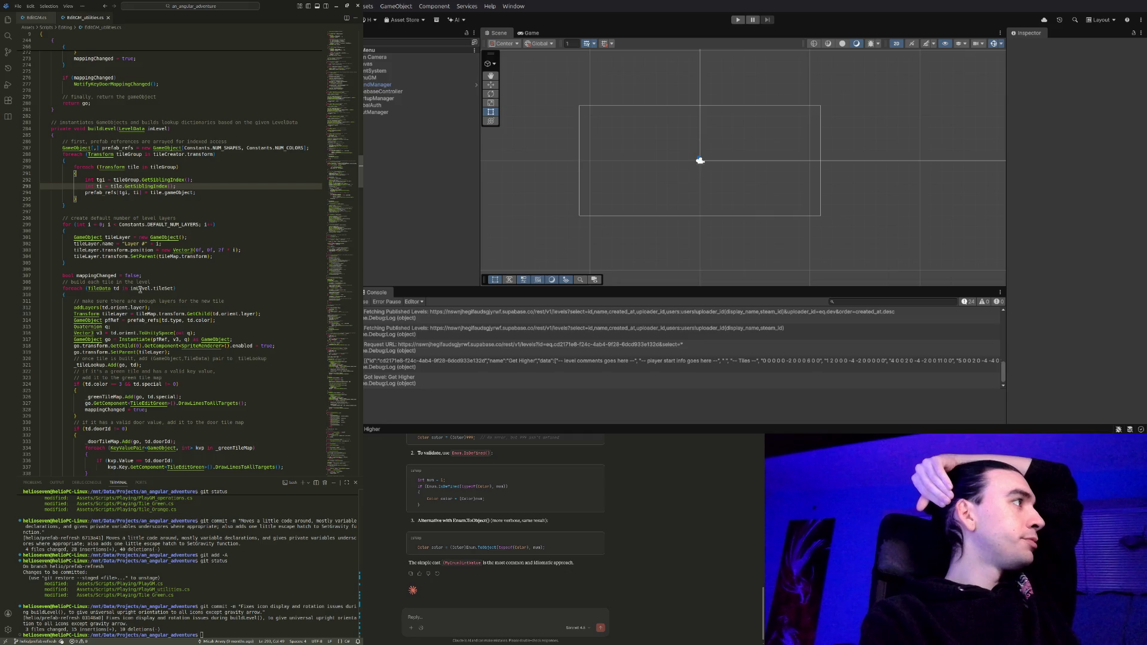
{"action": "scroll", "coordinate": [144, 310], "scroll_direction": "down", "scroll_amount": 5}
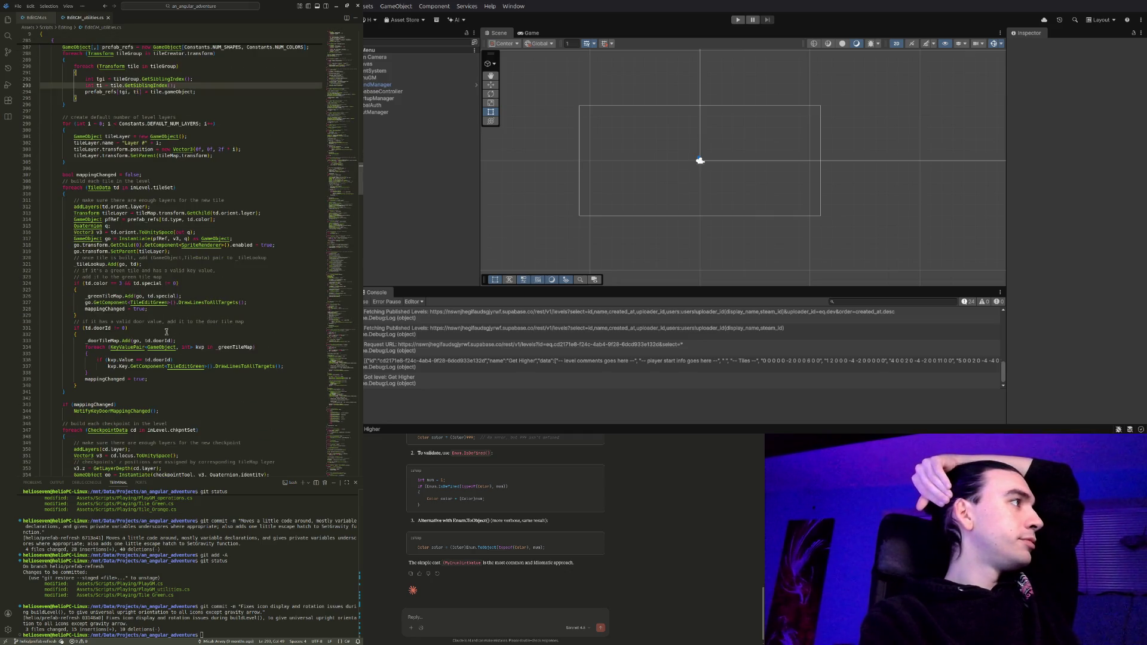
{"action": "left_click", "coordinate": [157, 328]}
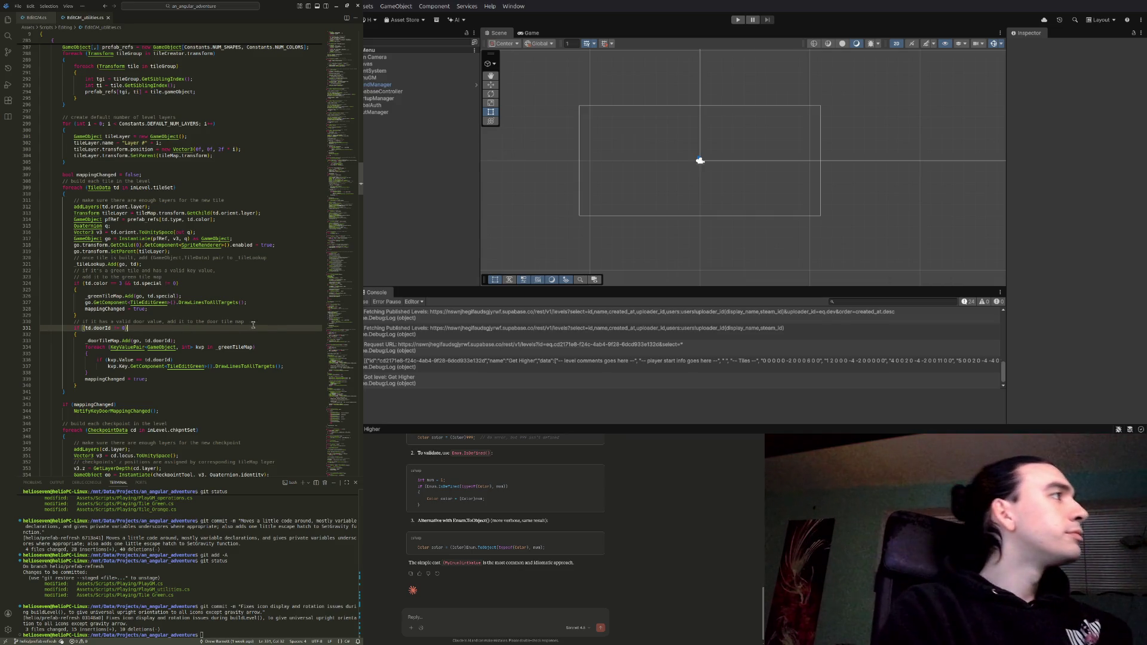
{"action": "left_click_drag", "start_coordinate": [252, 324], "coordinate": [252, 318]}
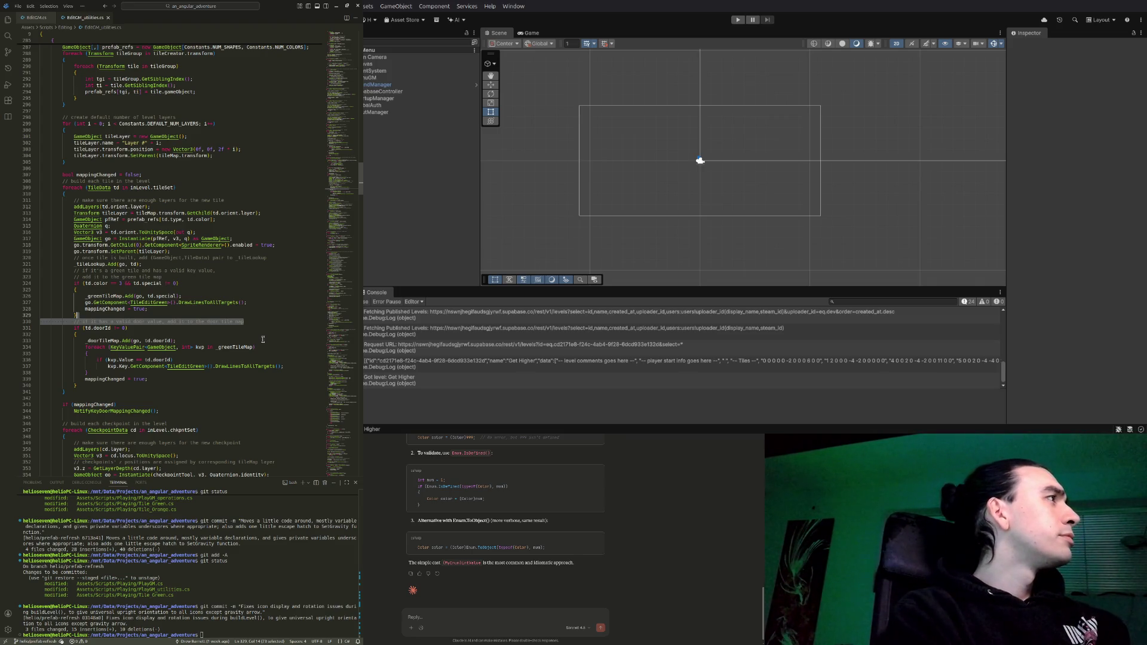
Move the door tile map comment inside the doorId block and indent it one level
{"action": "key", "text": "BackSpace"}
{"action": "key", "text": "Return"}
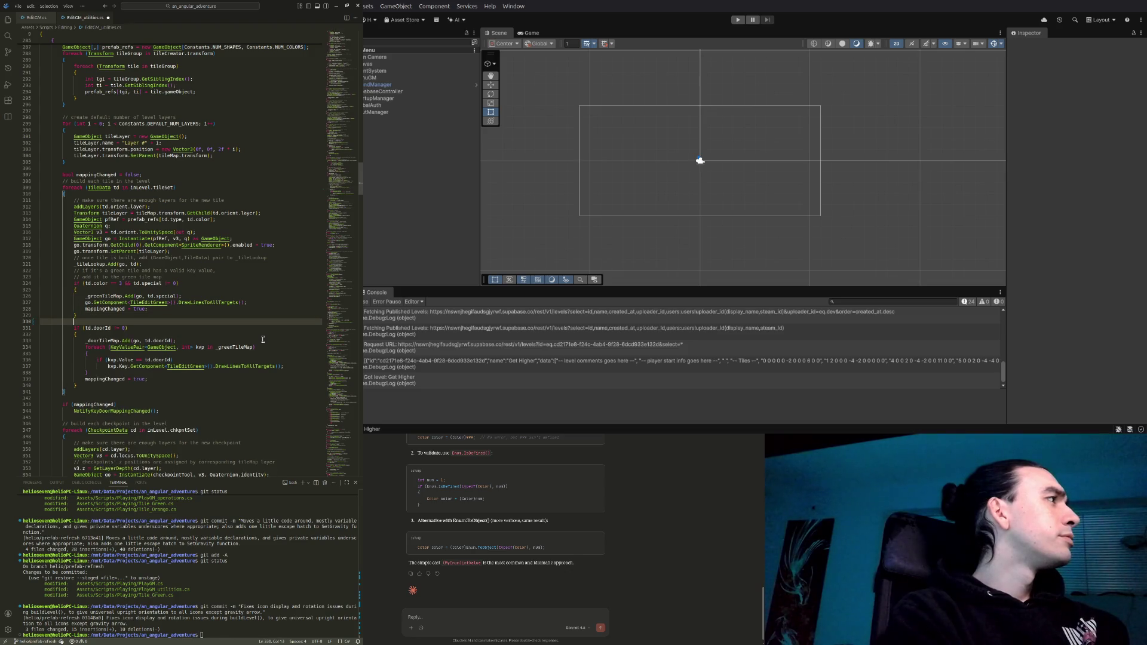
{"action": "left_click", "coordinate": [107, 334]}
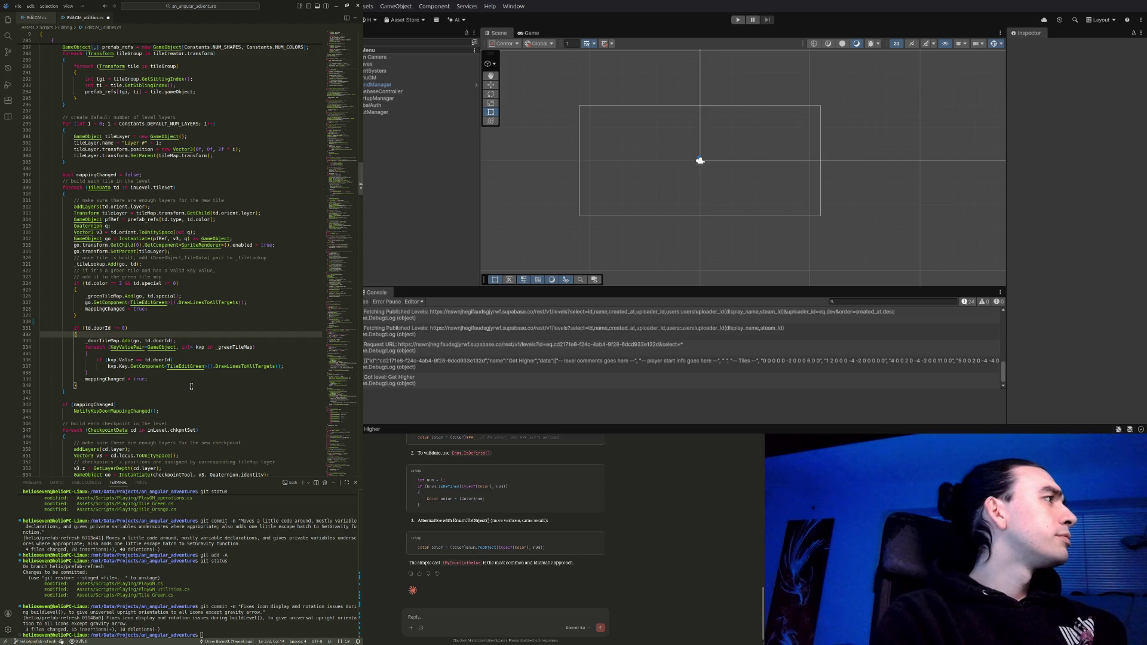
{"action": "key", "text": "Return"}
{"action": "key", "text": "ctrl+v"}
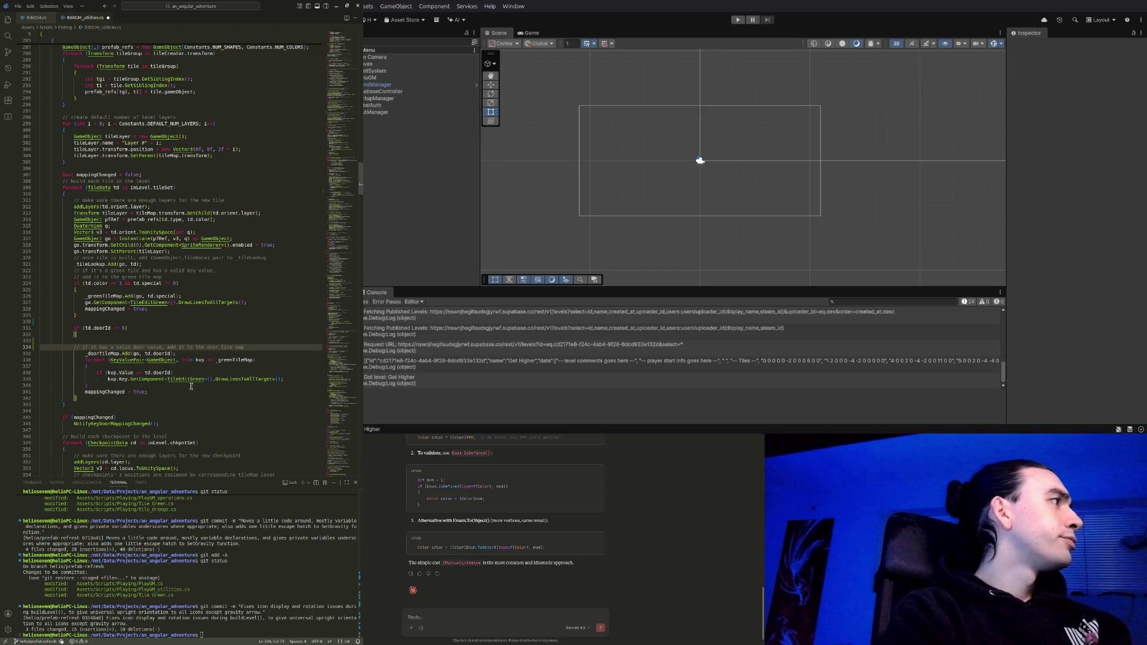
{"action": "key", "text": "Home"}
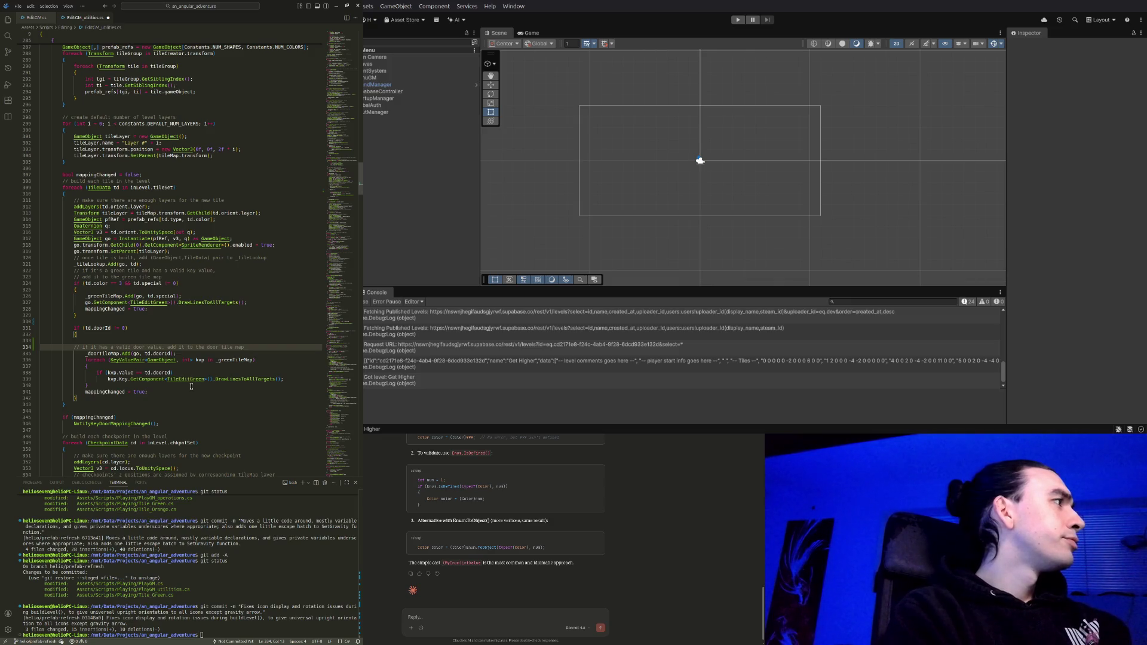
{"action": "key", "text": "shift+Up"}
{"action": "key", "text": "Tab"}
{"action": "key", "text": "Tab"}
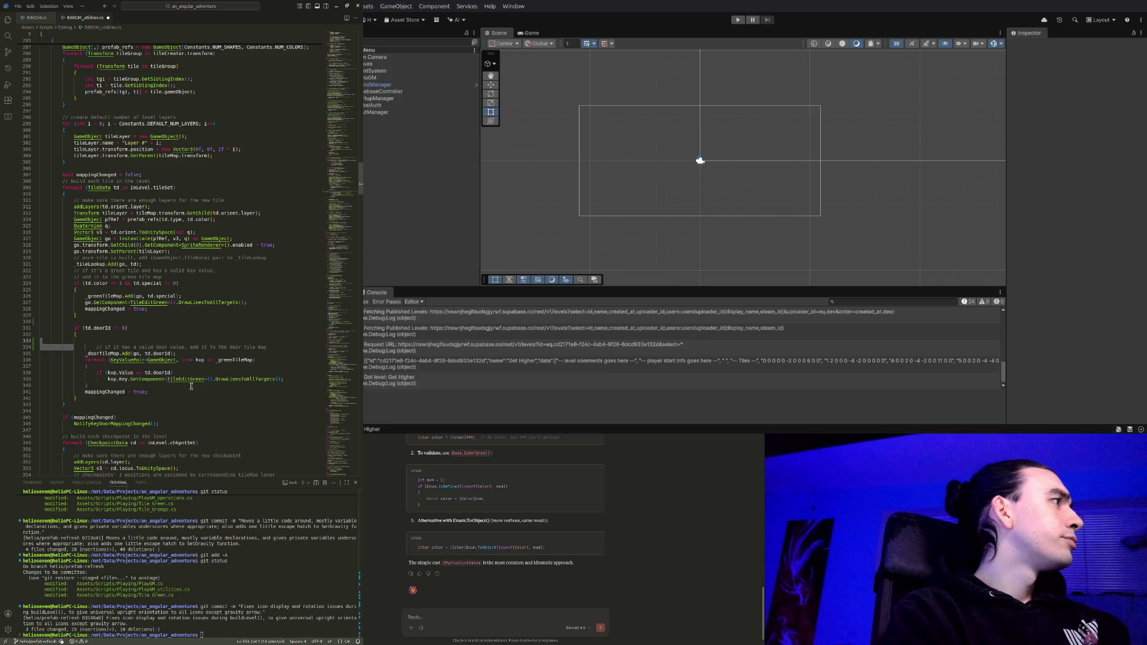
{"action": "key", "text": "BackSpace"}
{"action": "key", "text": "Tab"}
{"action": "key", "text": "Tab"}
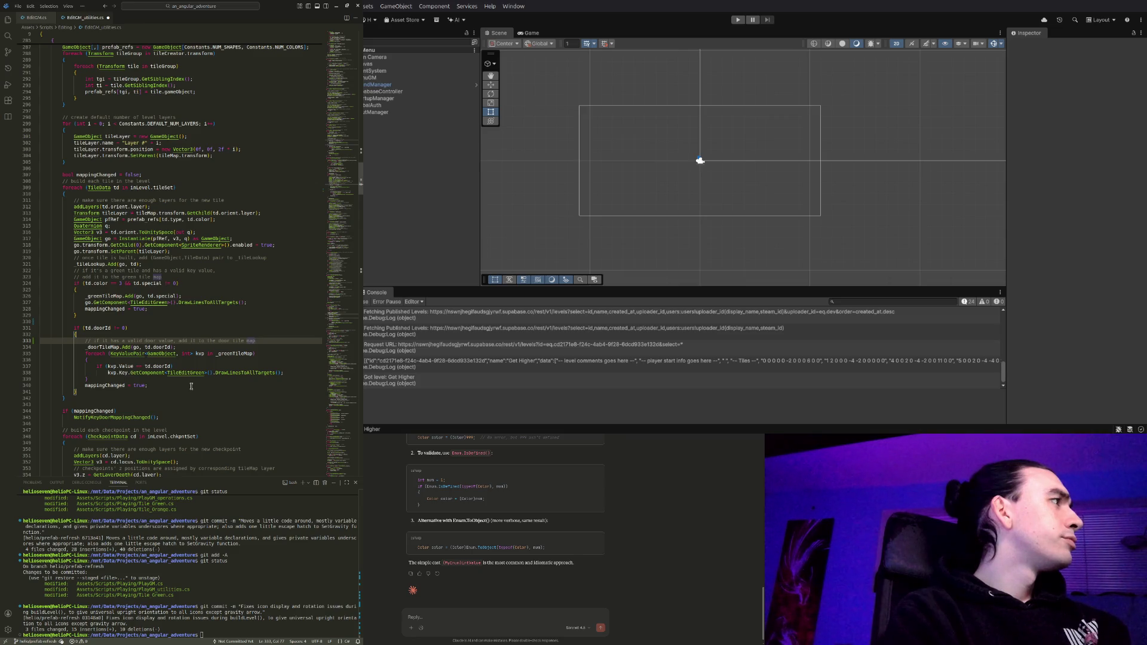
Reword the door comment to 'If ..., first add it to the door tile map'
{"action": "key", "text": "ctrl+Left"}
{"action": "key", "text": "ctrl+Left"}
{"action": "key", "text": "ctrl+Left"}
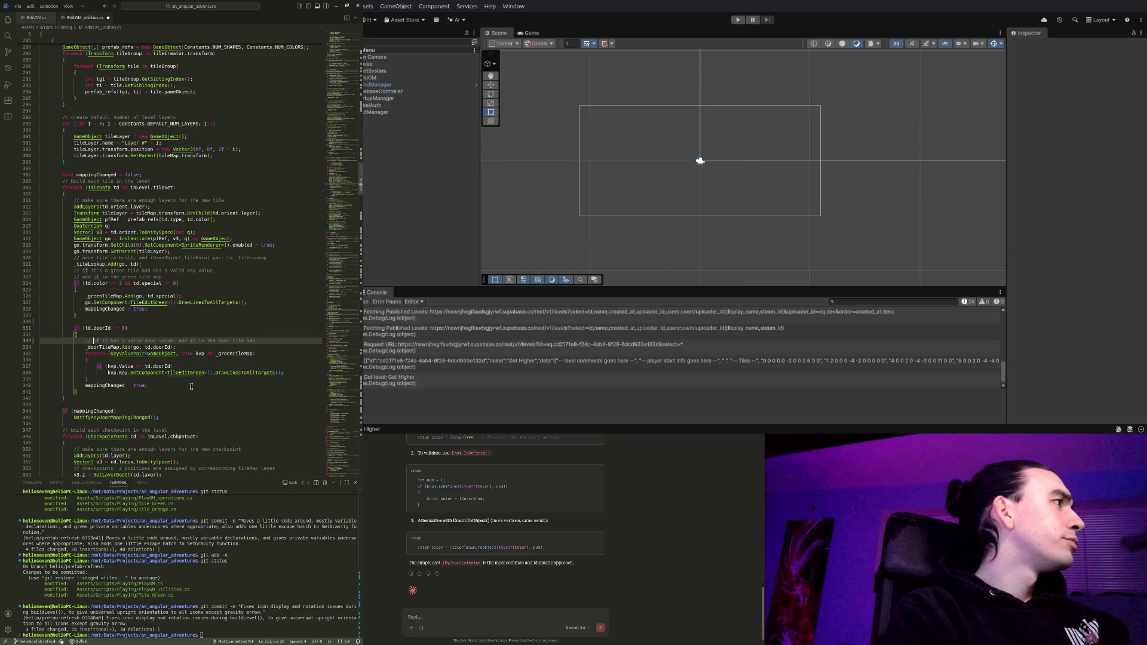
{"action": "type", "text": "first,"}
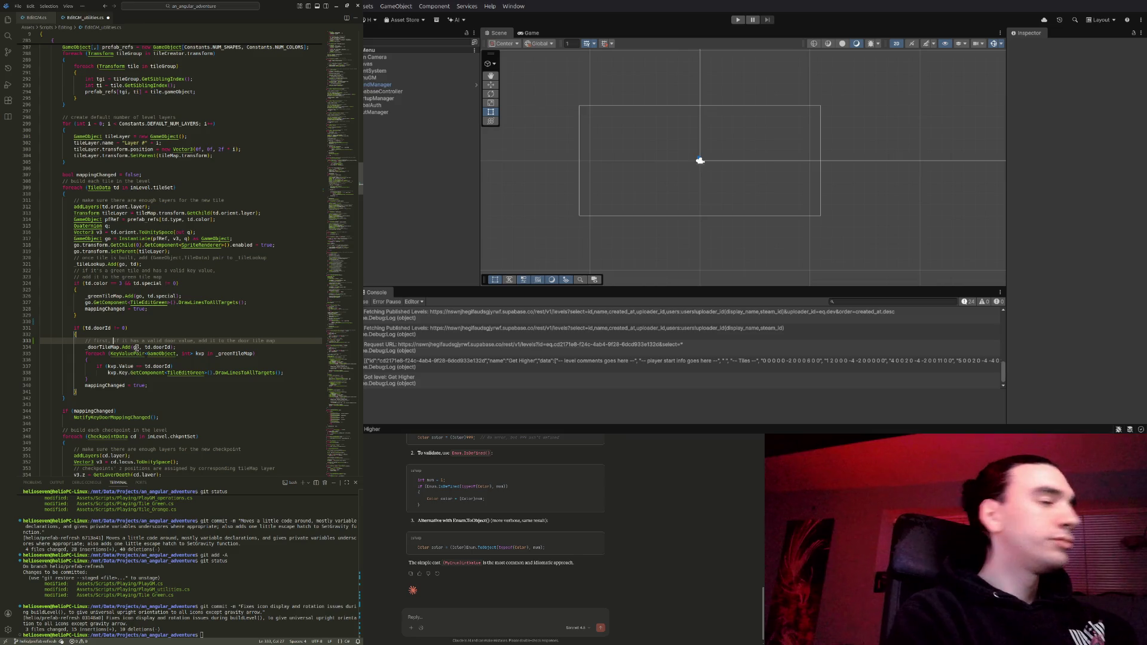
{"action": "key", "text": "ctrl+BackSpace"}
{"action": "key", "text": "ctrl+BackSpace"}
{"action": "key", "text": "ctrl+Delete"}
{"action": "type", "text": "If"}
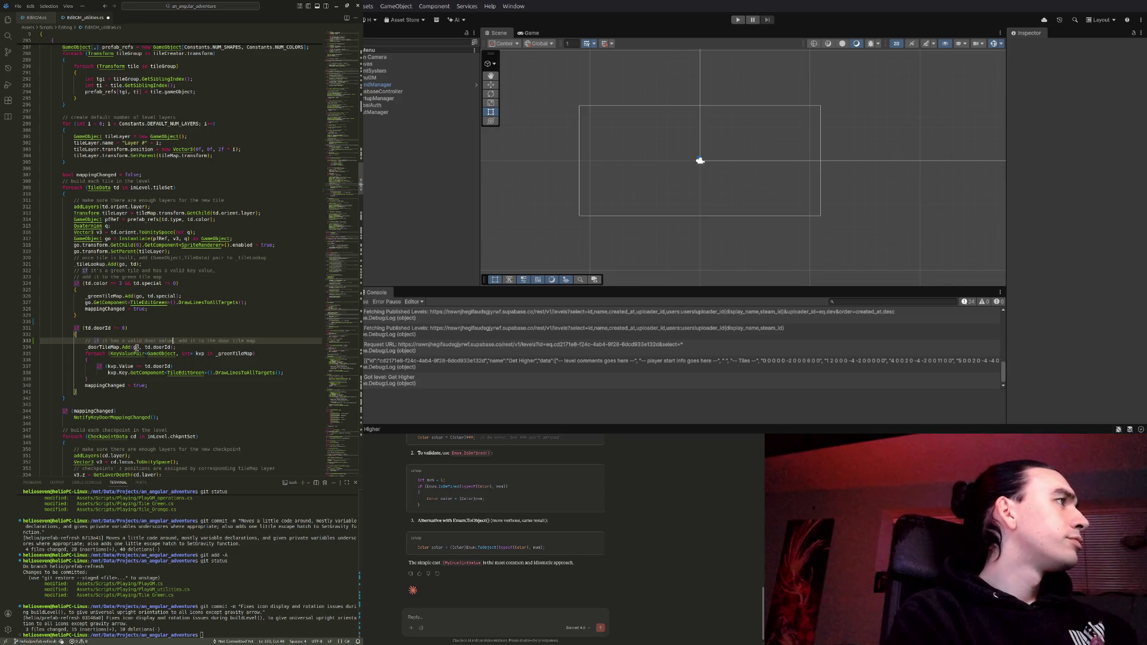
{"action": "type", "text": ", first"}
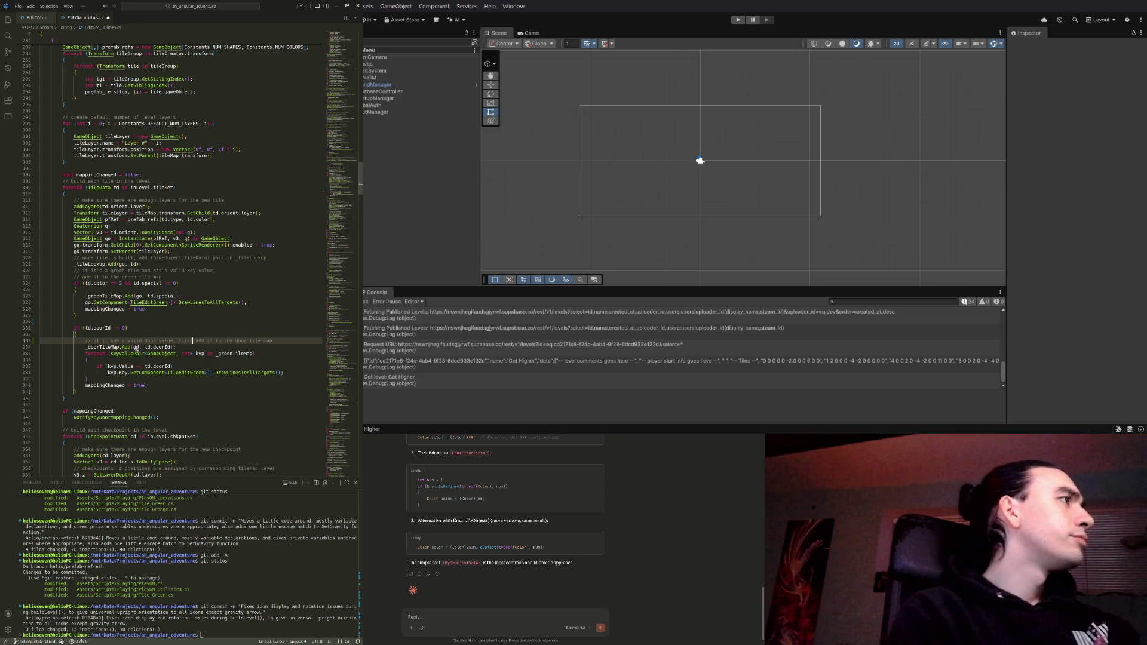
Start a new 'then' comment after the door block's mappingChanged line
{"action": "left_click", "coordinate": [158, 387]}
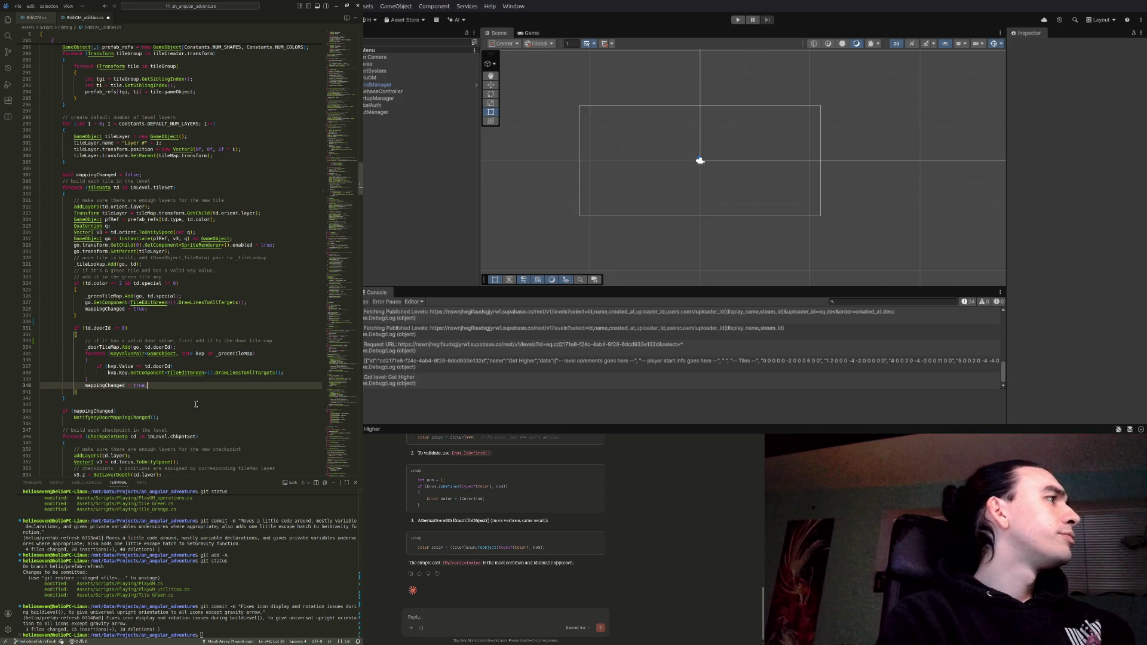
{"action": "key", "text": "Return"}
{"action": "key", "text": "Return"}
{"action": "type", "text": "then"}
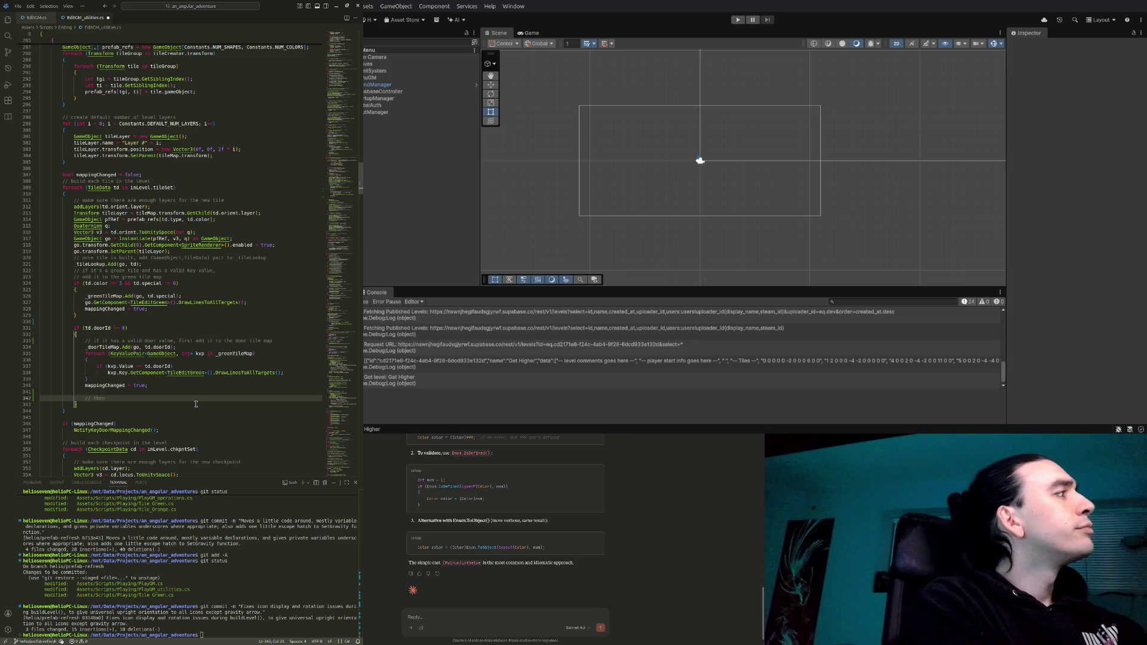
Complete the comment as 'then orient door icon appropriately' and add a line above the door check
{"action": "type", "text": "orient ne"}
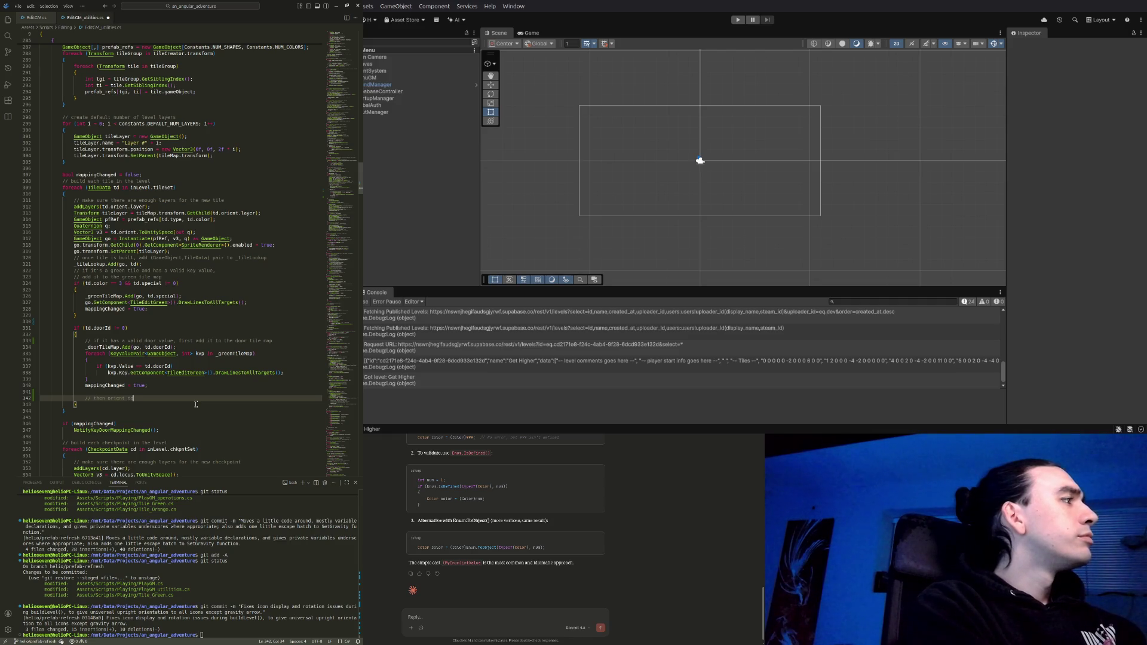
{"action": "key", "text": "BackSpace"}
{"action": "key", "text": "BackSpace"}
{"action": "key", "text": "BackSpace"}
{"action": "type", "text": " door icon appropriately"}
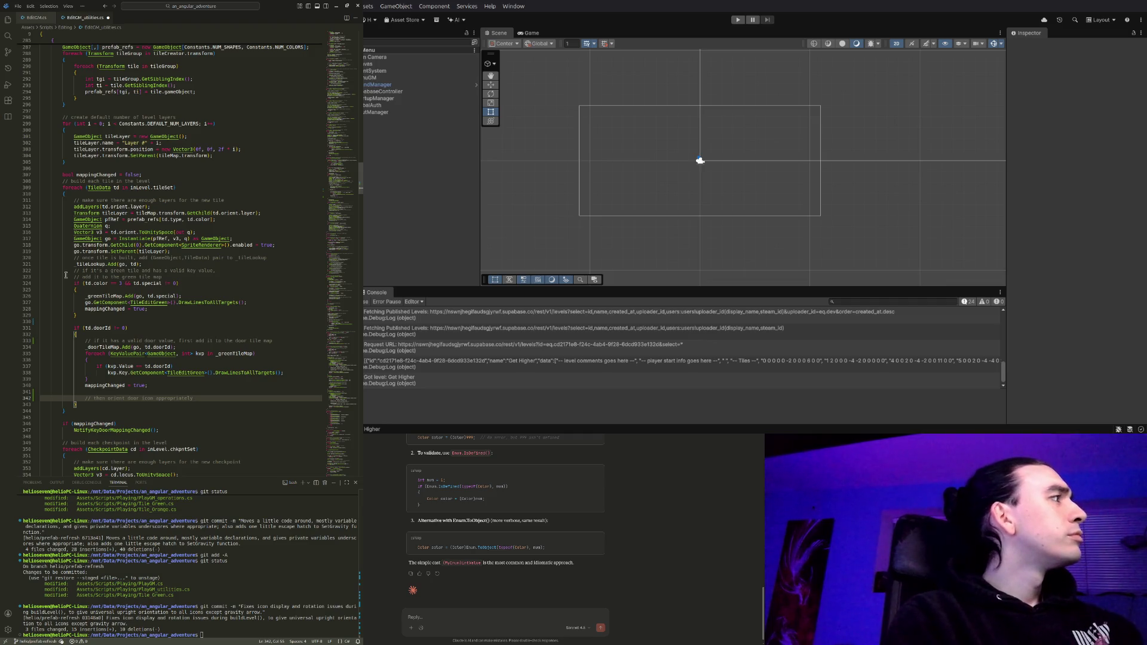
{"action": "left_click", "coordinate": [107, 322]}
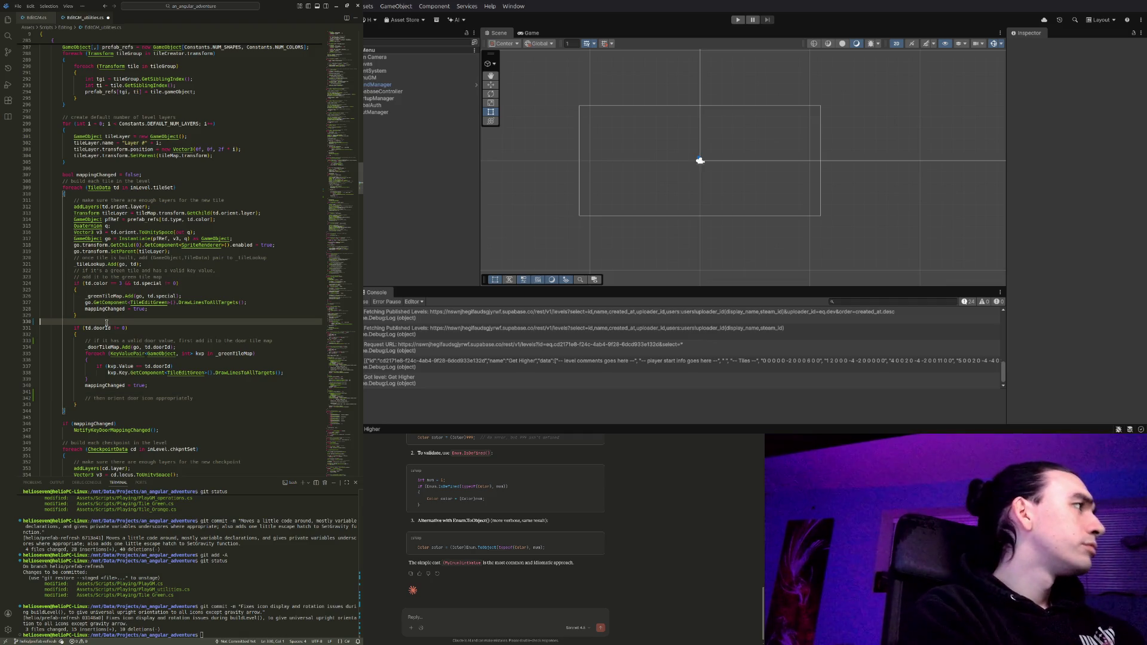
{"action": "key", "text": "Return"}
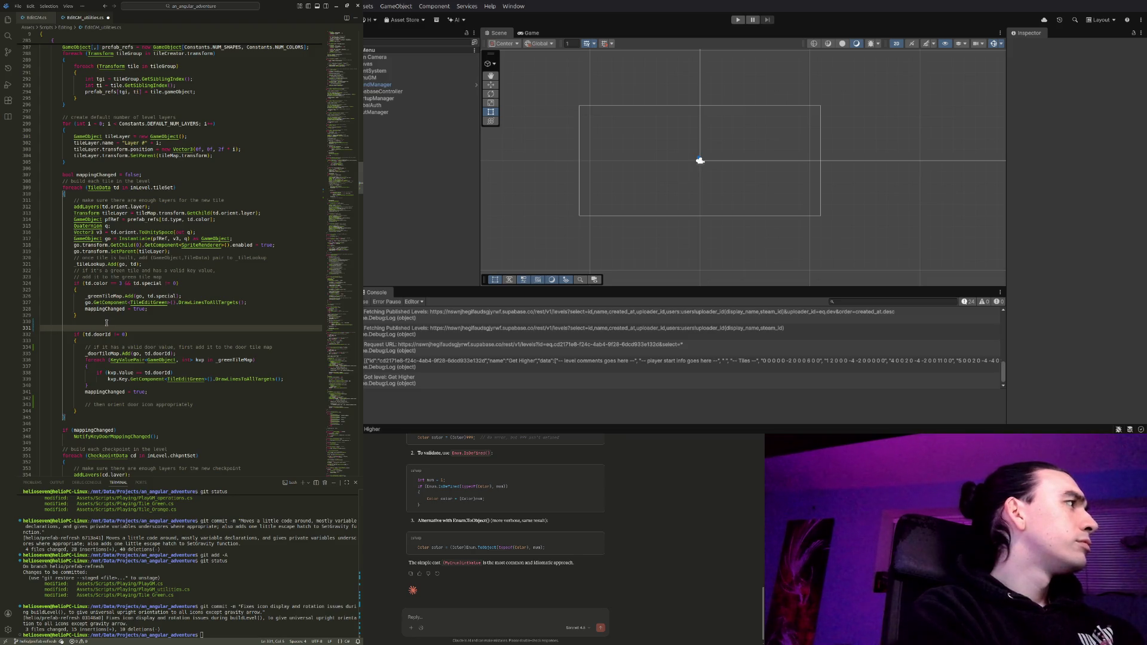
Declare Transform doorIcon = transform.GetChild(DOOR_CHILD_INDEX); above the door check
{"action": "key", "text": "ctrl+space"}
{"action": "key", "text": "Escape"}
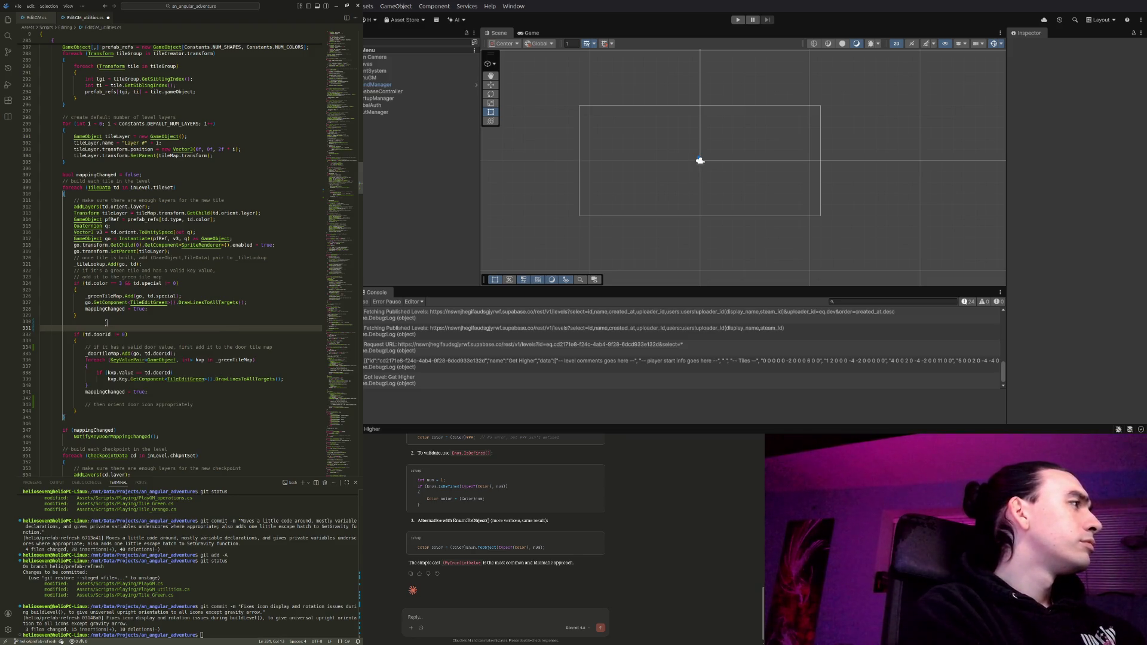
{"action": "type", "text": "Tran"}
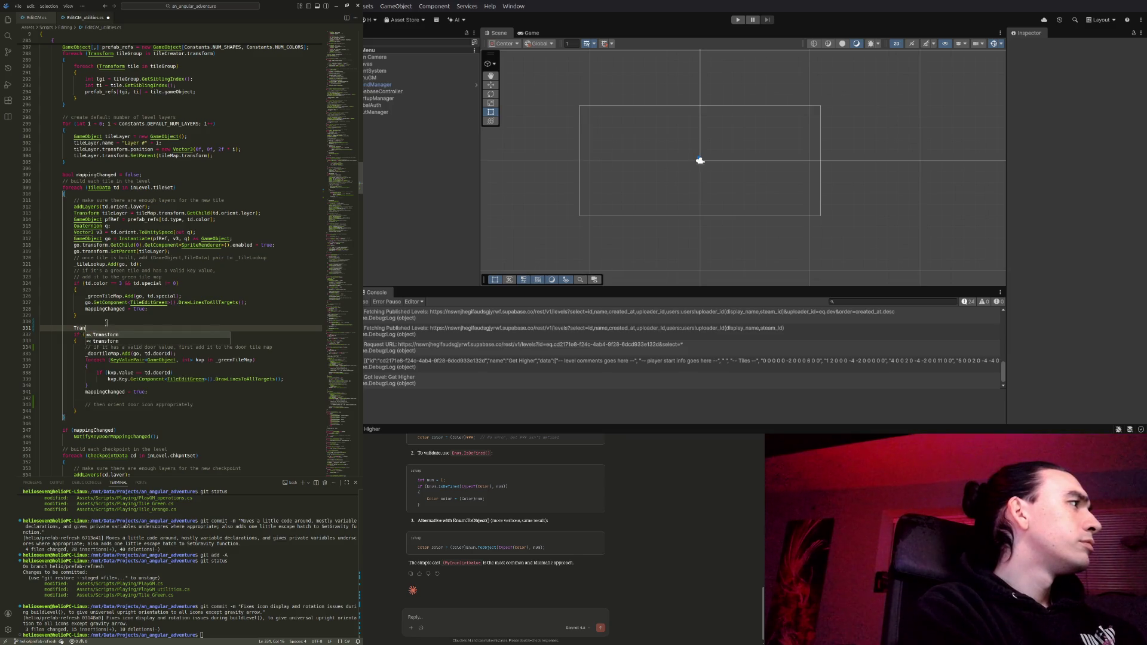
{"action": "type", "text": "sform door"}
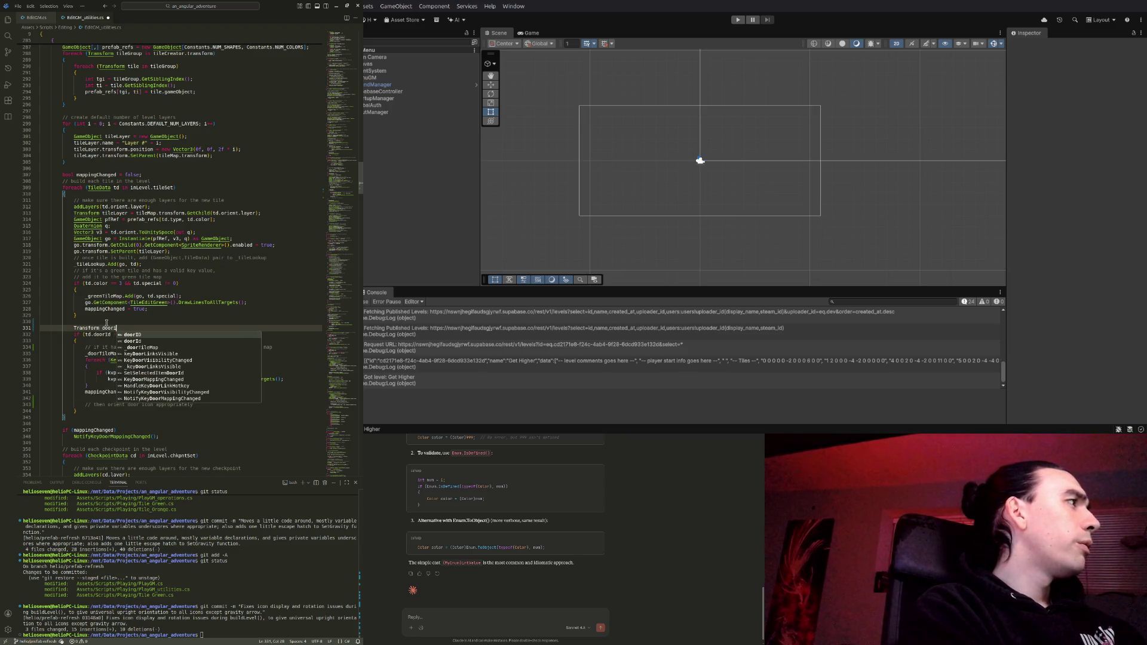
{"action": "type", "text": "Icon = "}
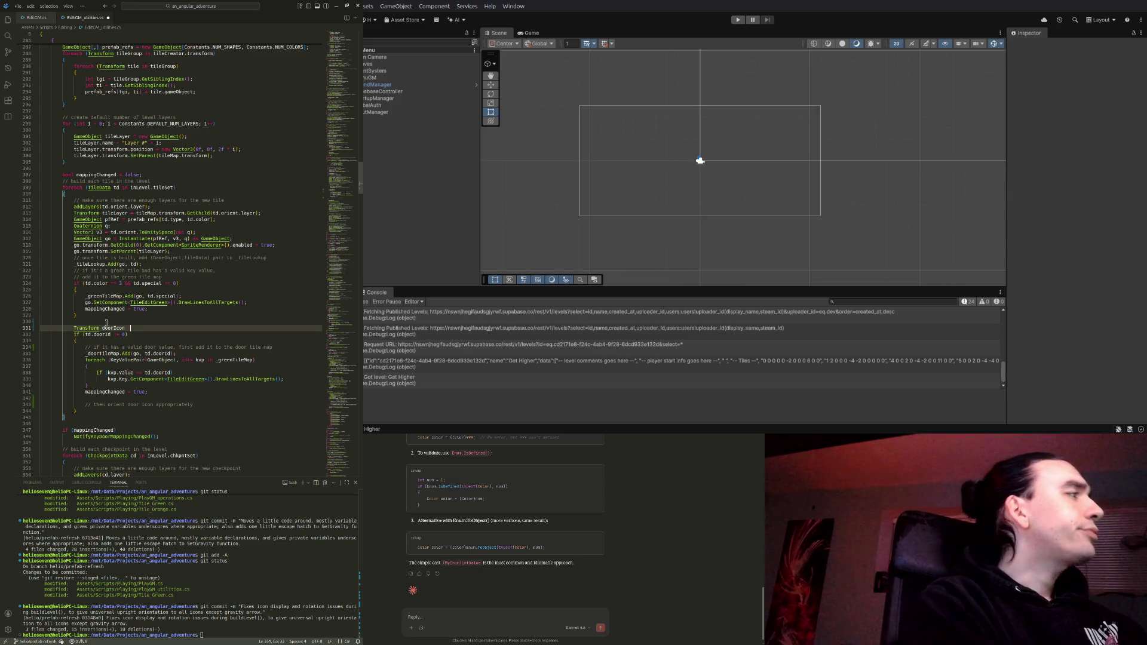
{"action": "type", "text": "transform"}
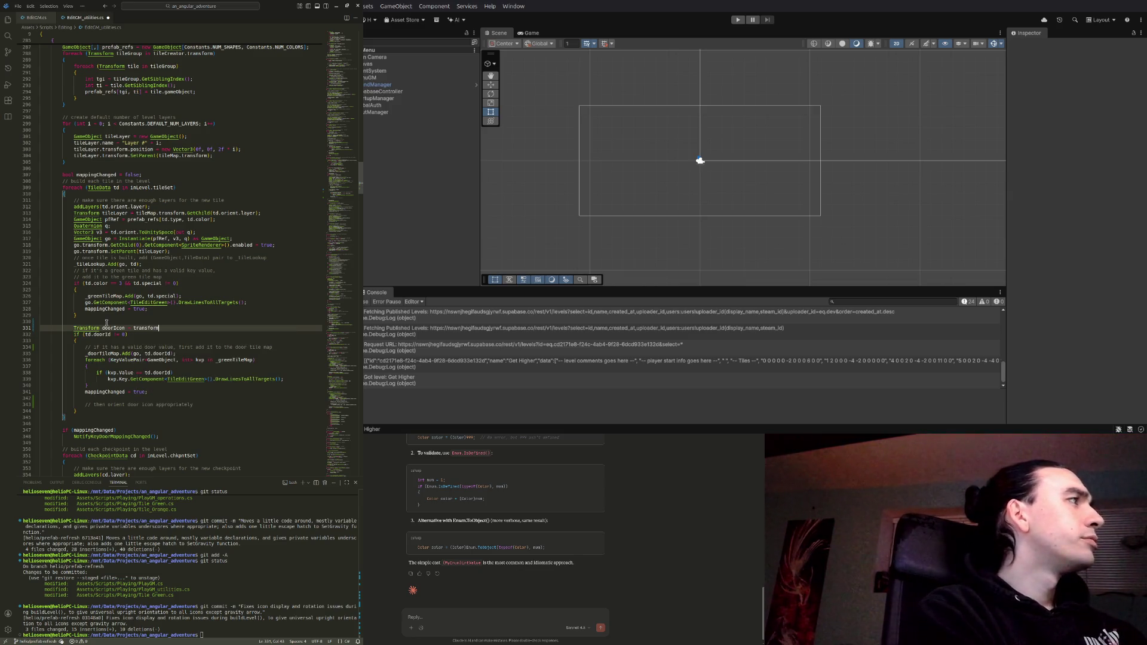
{"action": "type", "text": ".GetChild("}
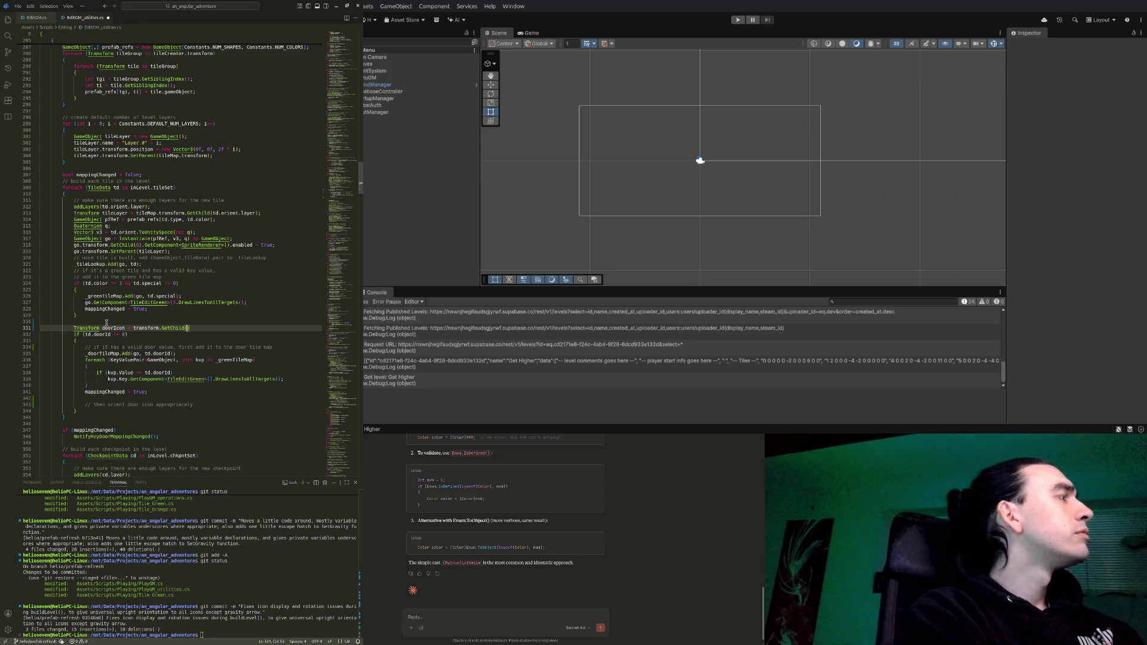
{"action": "type", "text": "d(DOOR"}
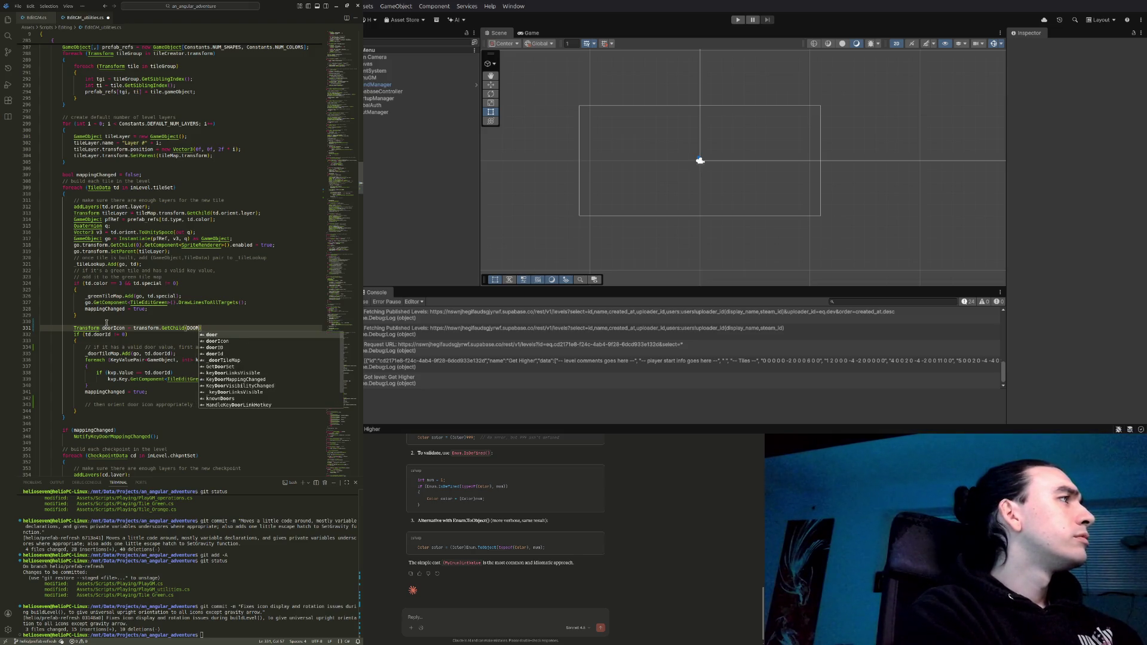
{"action": "type", "text": "_CHILD_C"}
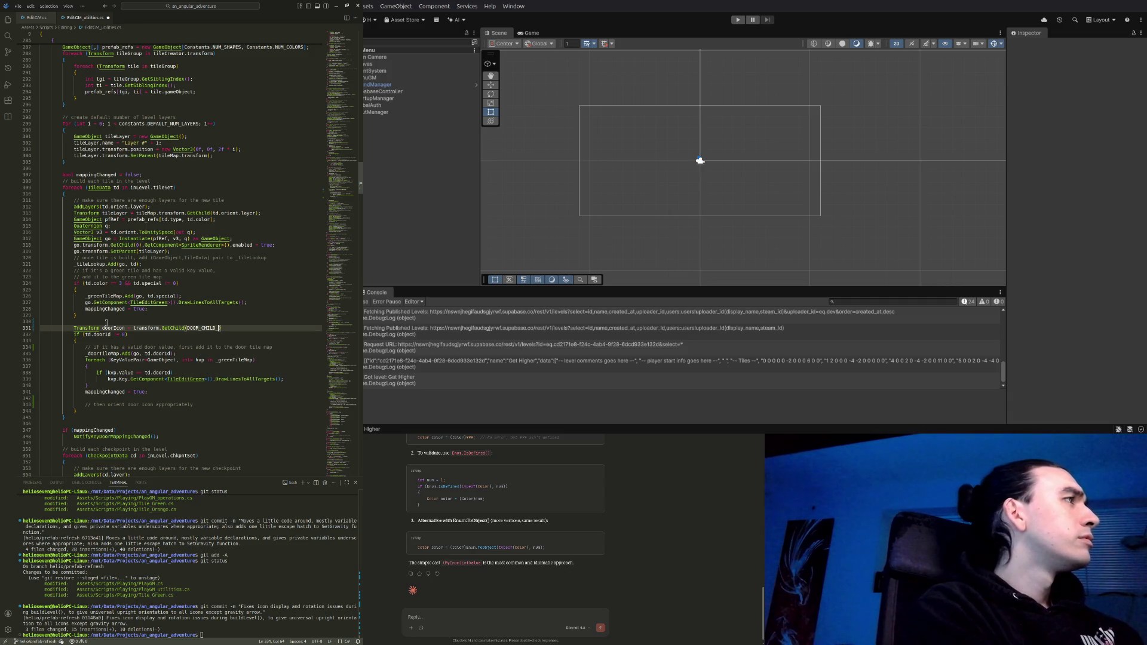
{"action": "key", "text": "BackSpace"}
{"action": "type", "text": "INDEX"}
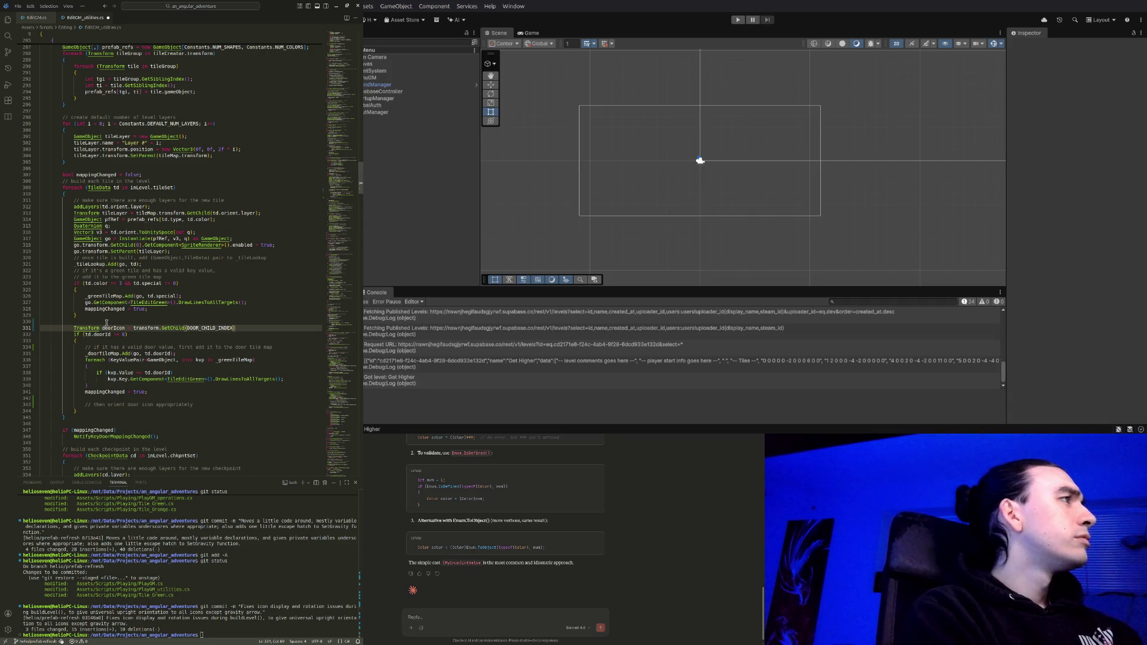
{"action": "type", "text": ");"}
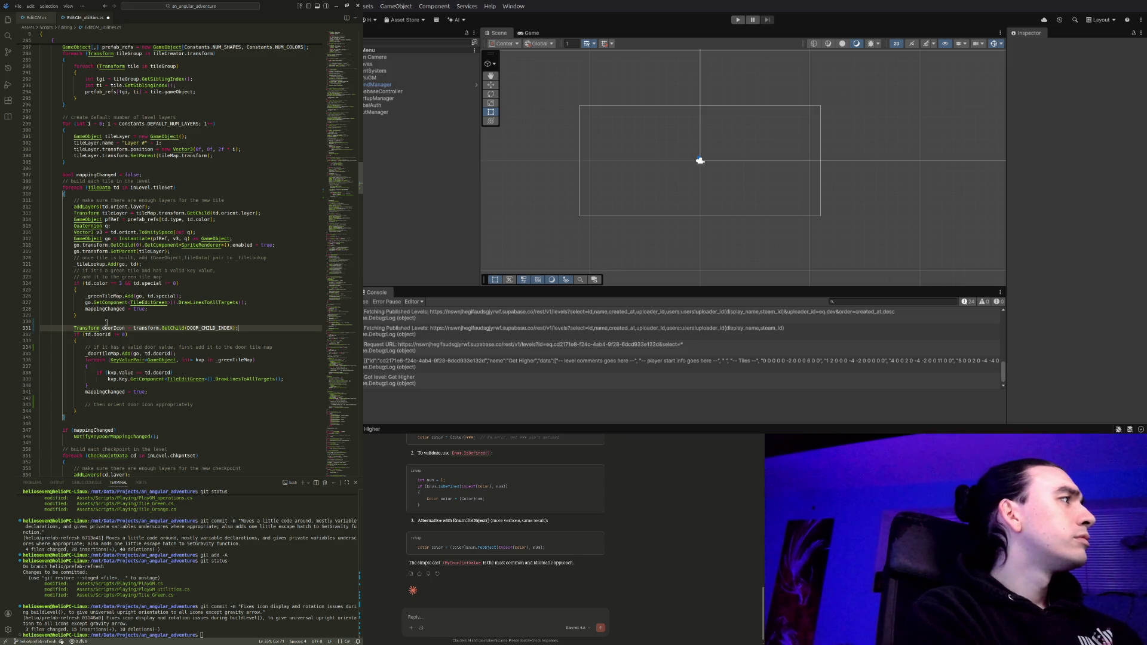
{"action": "key", "text": "Down"}
{"action": "key", "text": "Down"}
{"action": "key", "text": "Down"}
{"action": "key", "text": "Up"}
{"action": "key", "text": "Up"}
{"action": "key", "text": "End"}
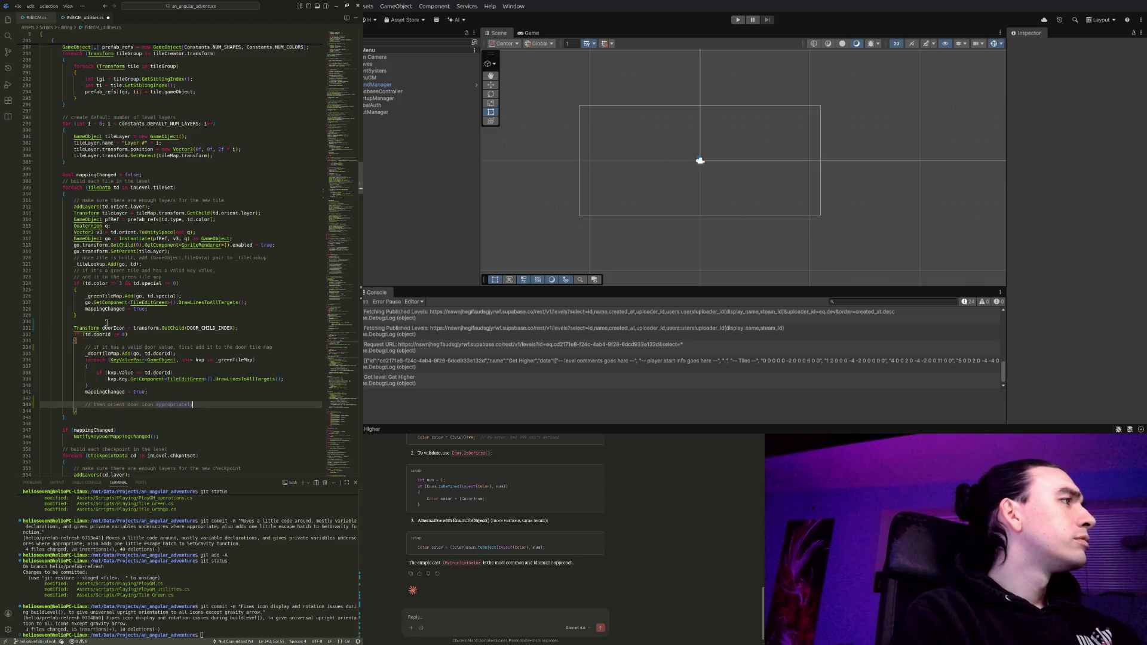
Add doorIcon.rotation = Quaternion.identity; under the orient comment and open a line after the door block
{"action": "key", "text": "Return"}
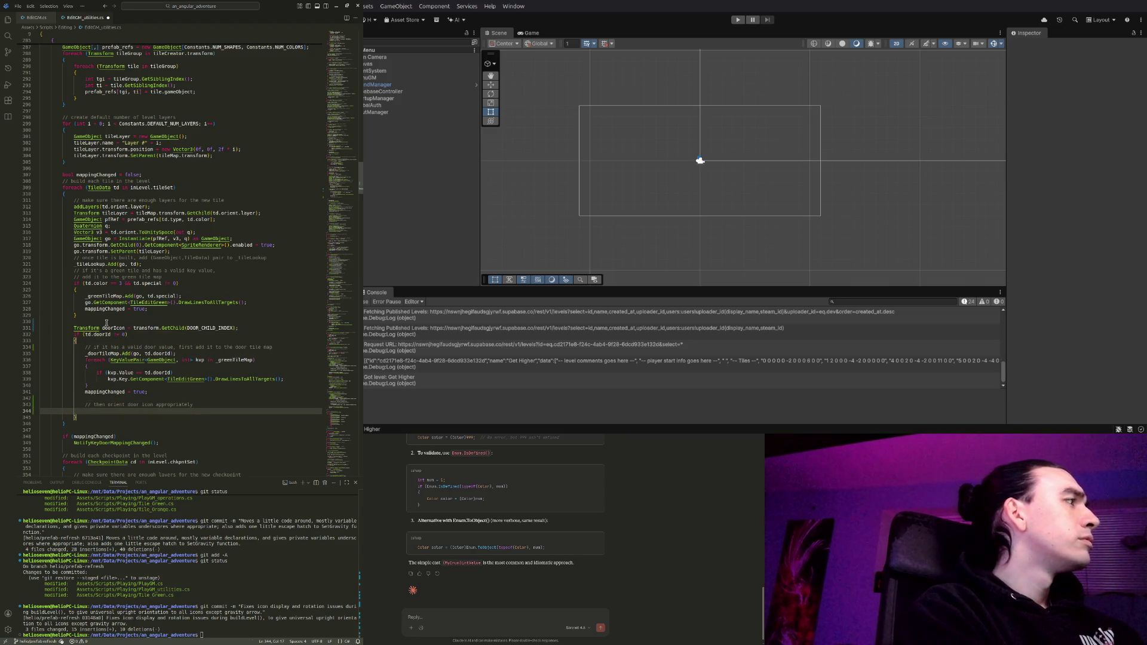
{"action": "type", "text": "doorIcon"}
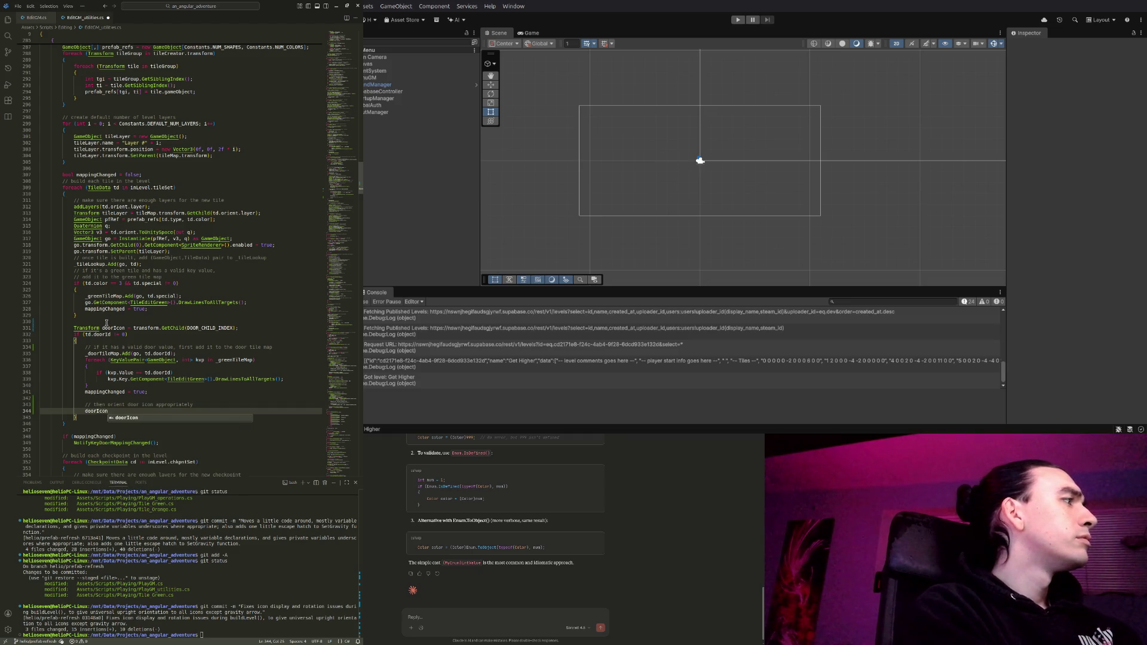
{"action": "type", "text": ".ro"}
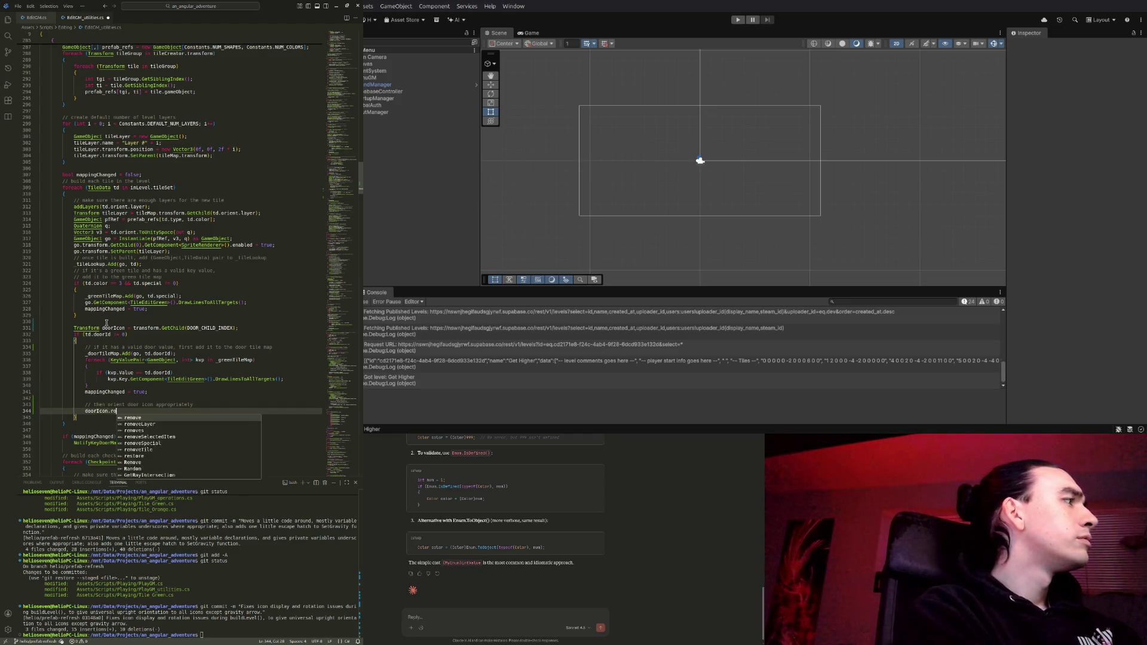
{"action": "type", "text": "tation = "}
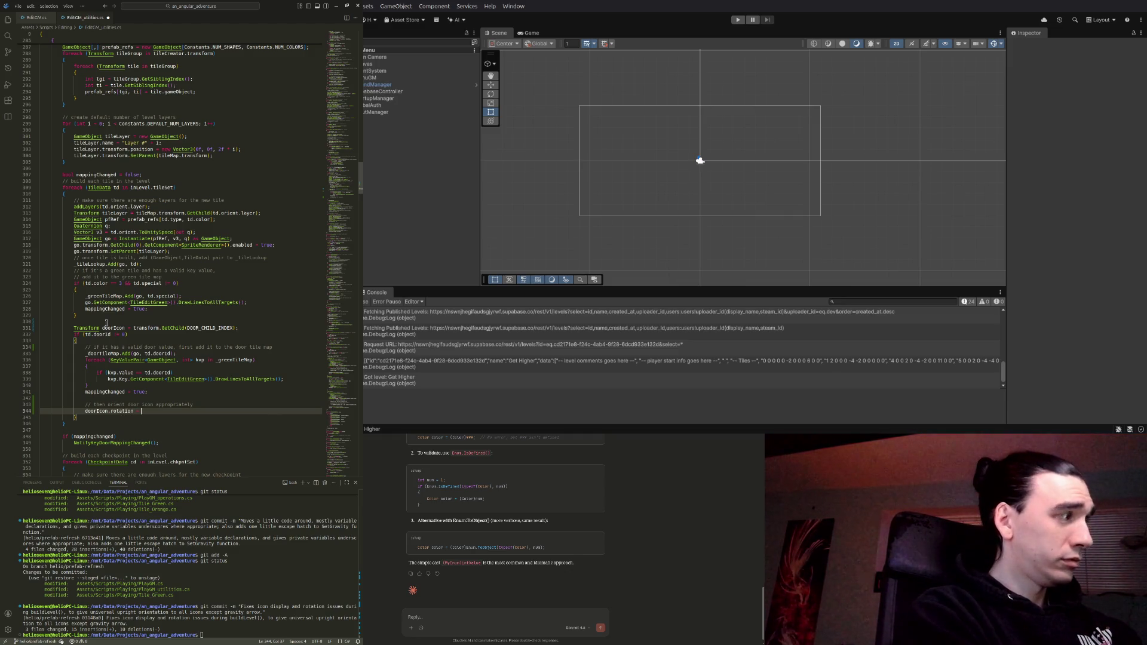
{"action": "type", "text": "Quaternion.ide"}
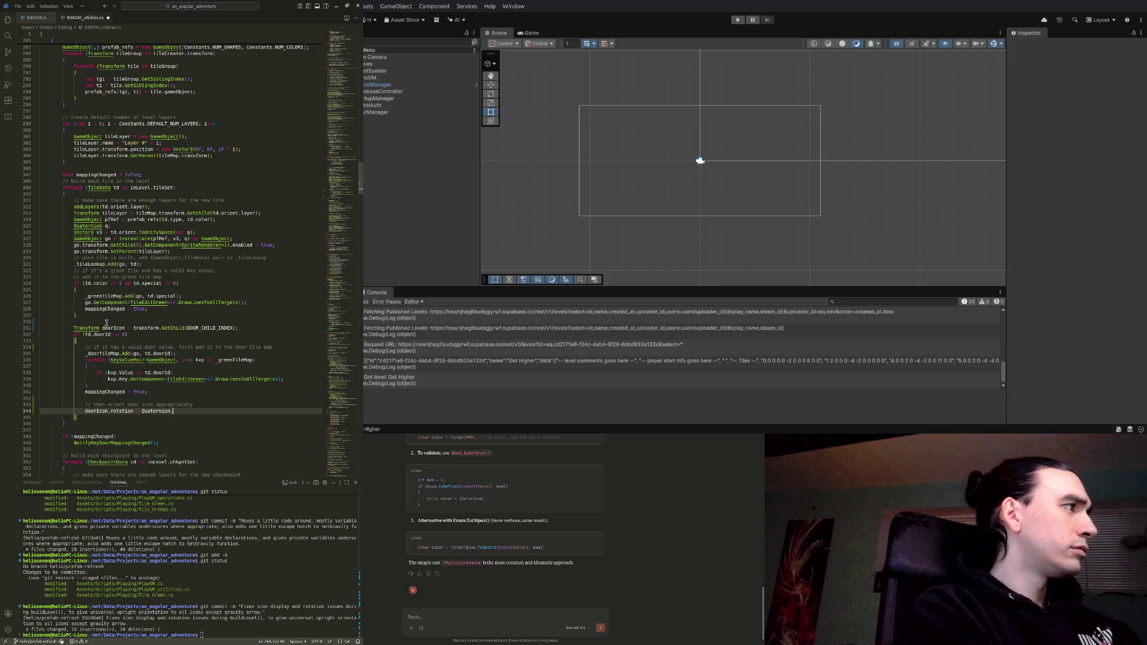
{"action": "key", "text": "Tab"}
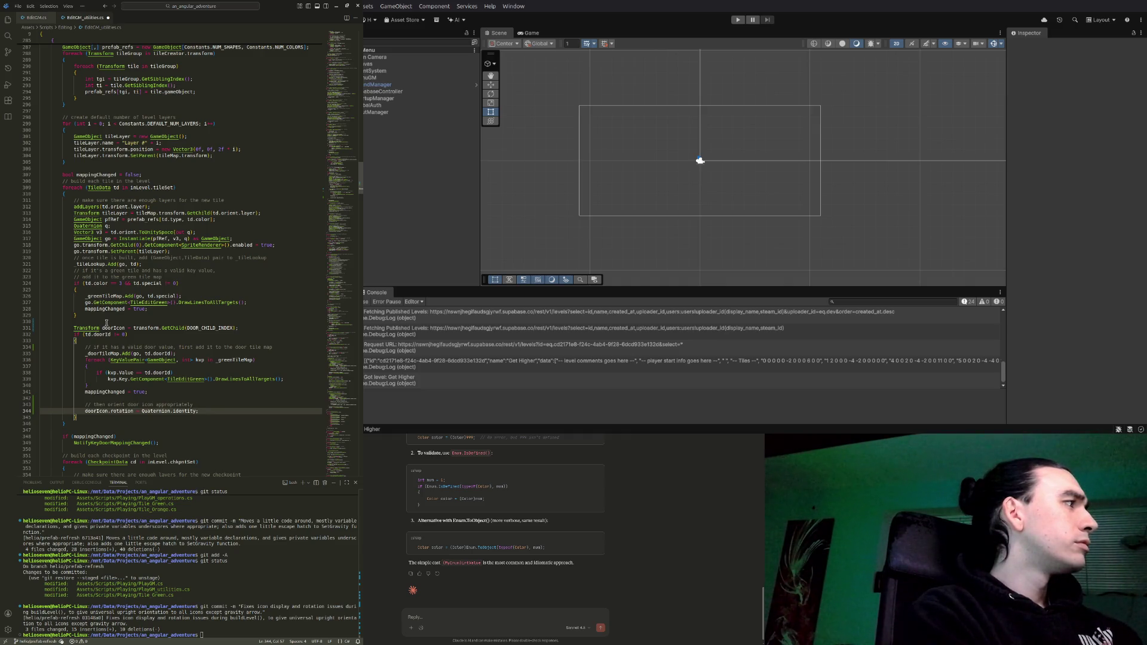
{"action": "key", "text": "Down"}
{"action": "key", "text": "Return"}
Add an else { doorIcon.SetActive(false); } branch after the door block and save EditGM_utilities.cs
{"action": "type", "text": "else"}
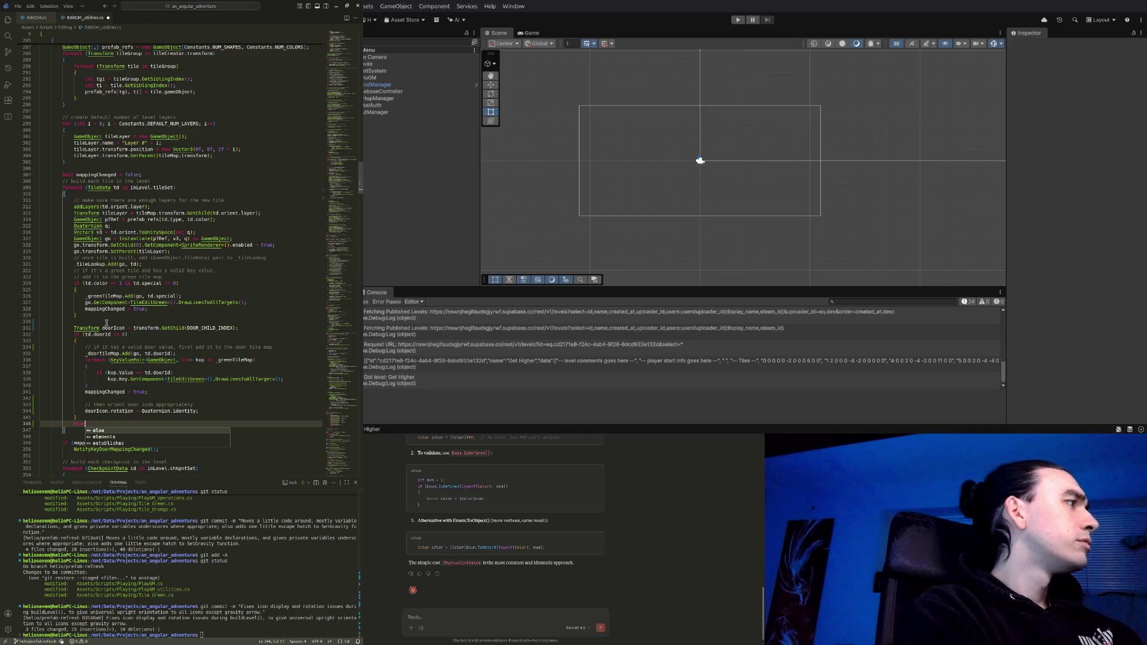
{"action": "key", "text": "Return"}
{"action": "key", "text": "Return"}
{"action": "type", "text": "{"}
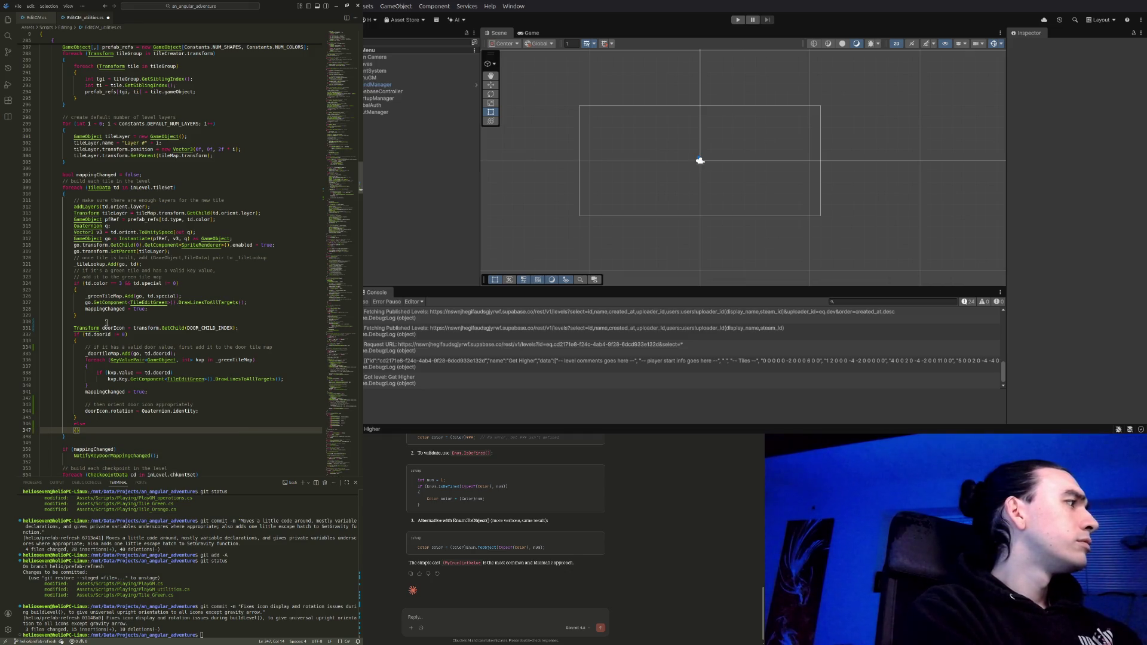
{"action": "key", "text": "Return"}
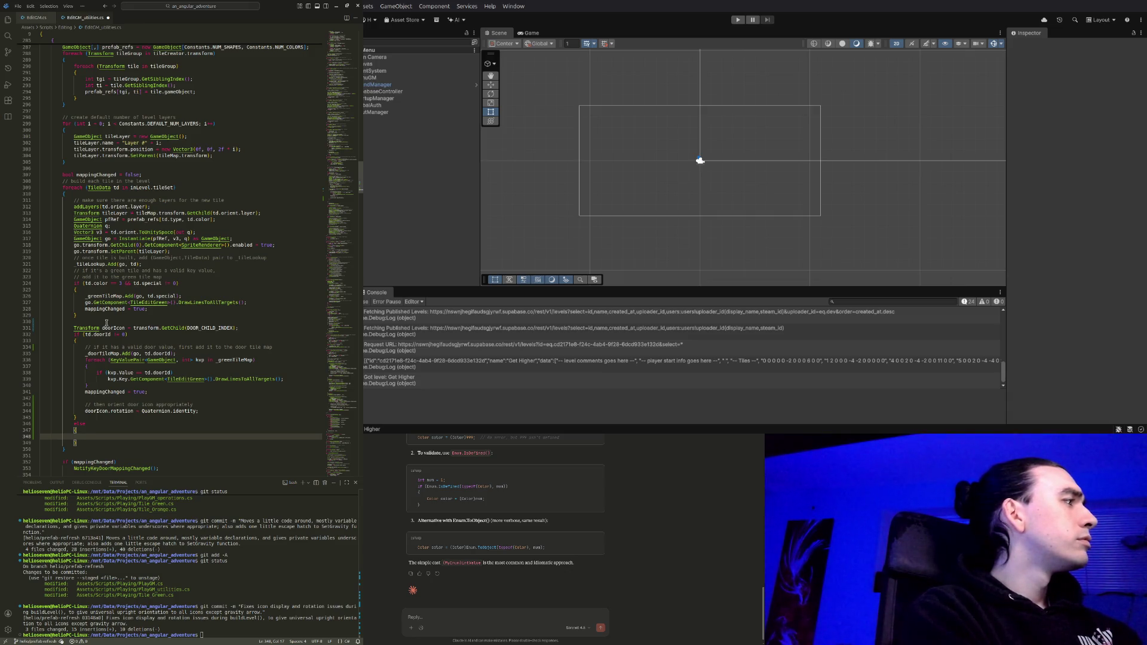
{"action": "type", "text": "doorIcon."}
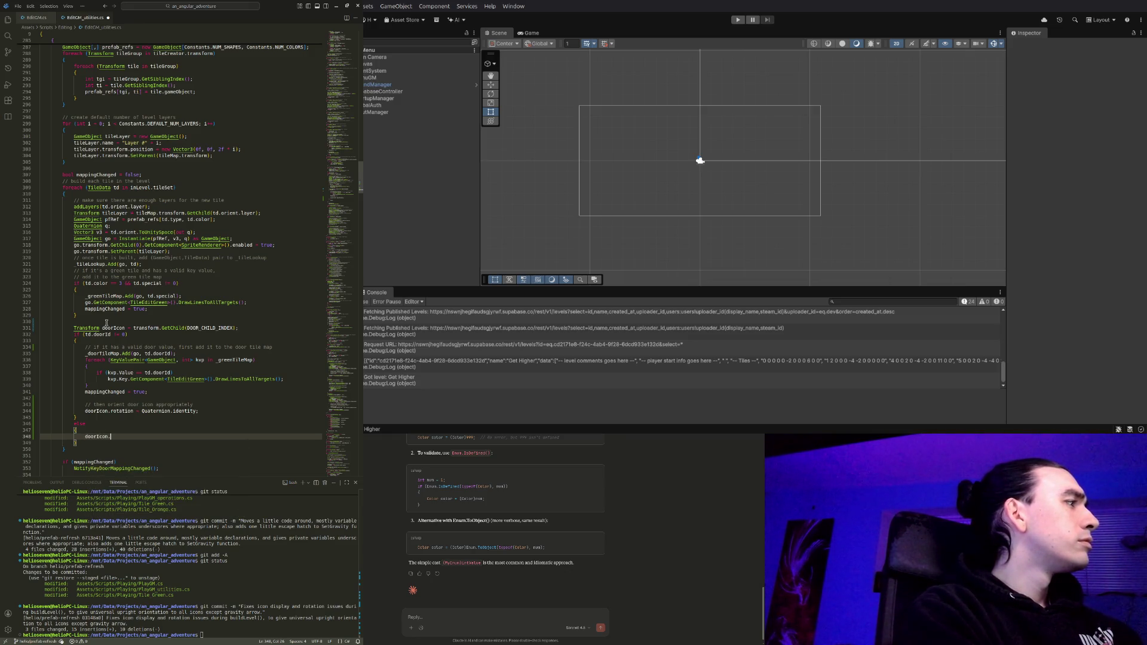
{"action": "type", "text": "SetActive"}
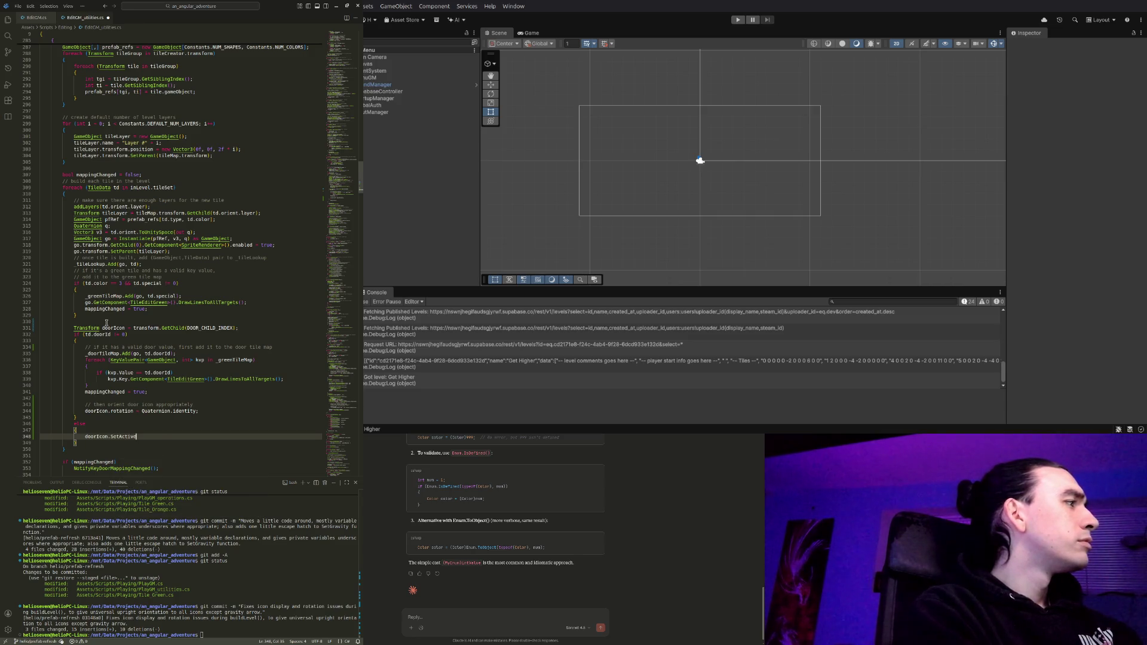
{"action": "type", "text": "(false);;"}
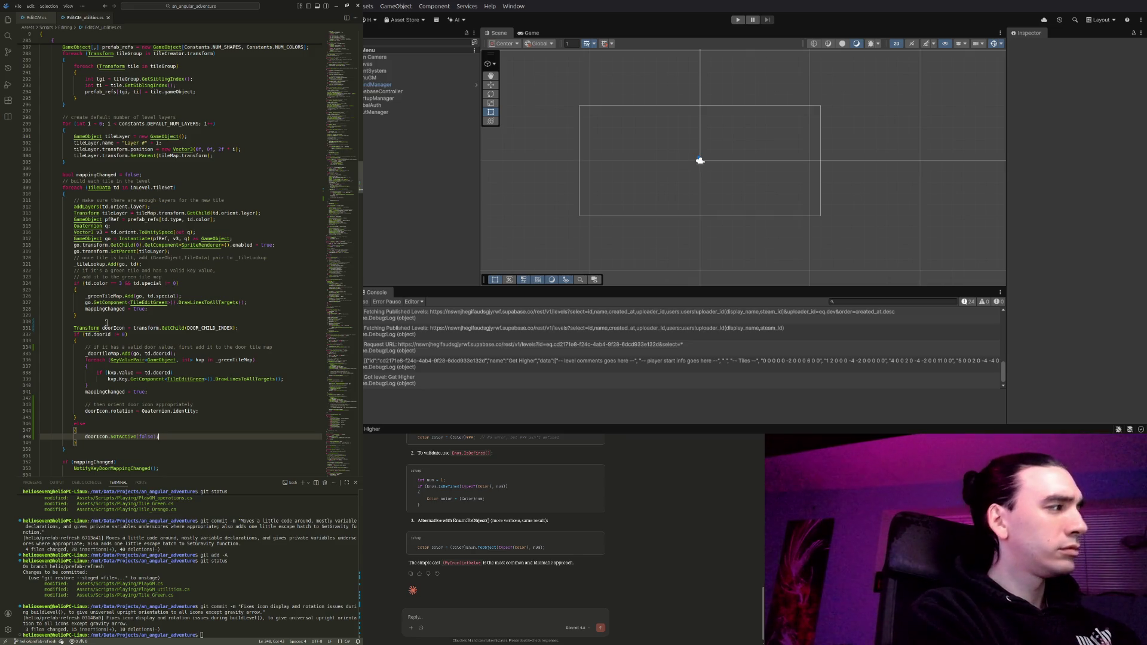
{"action": "key", "text": "ctrl+s"}
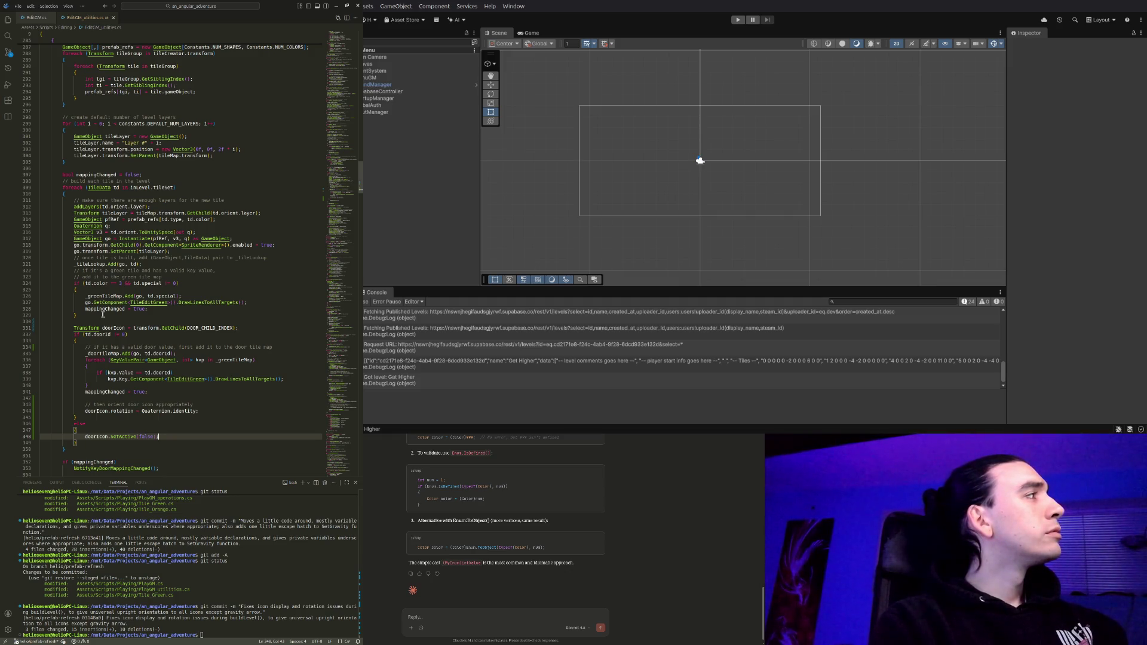
{"action": "left_click_drag", "start_coordinate": [94, 315], "coordinate": [142, 264]}
{"action": "key", "text": "ctrl+c"}
Remove the green tile if-block above the door code and start a line after the else branch's closing brace
{"action": "key", "text": "BackSpace"}
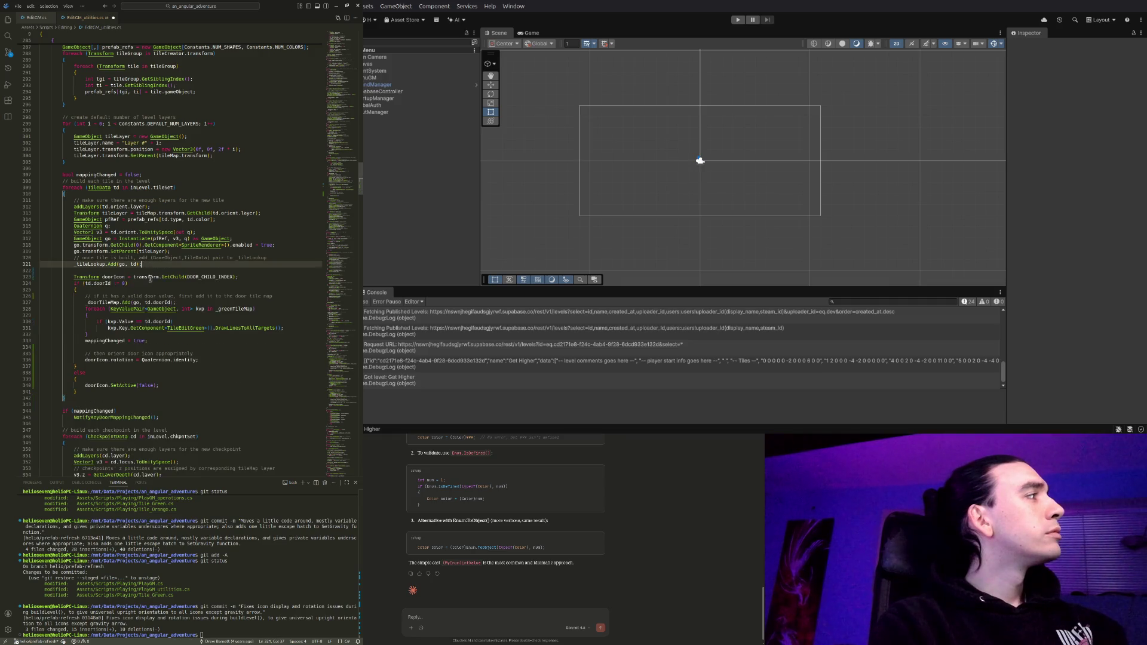
{"action": "left_click", "coordinate": [135, 391]}
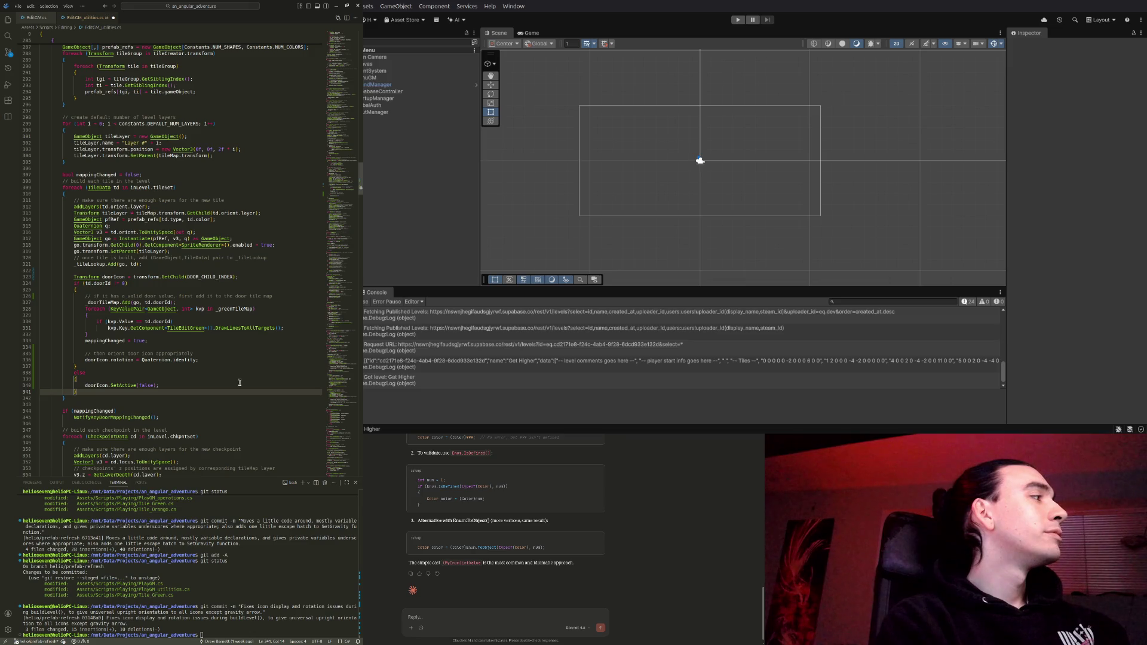
{"action": "key", "text": "Return"}
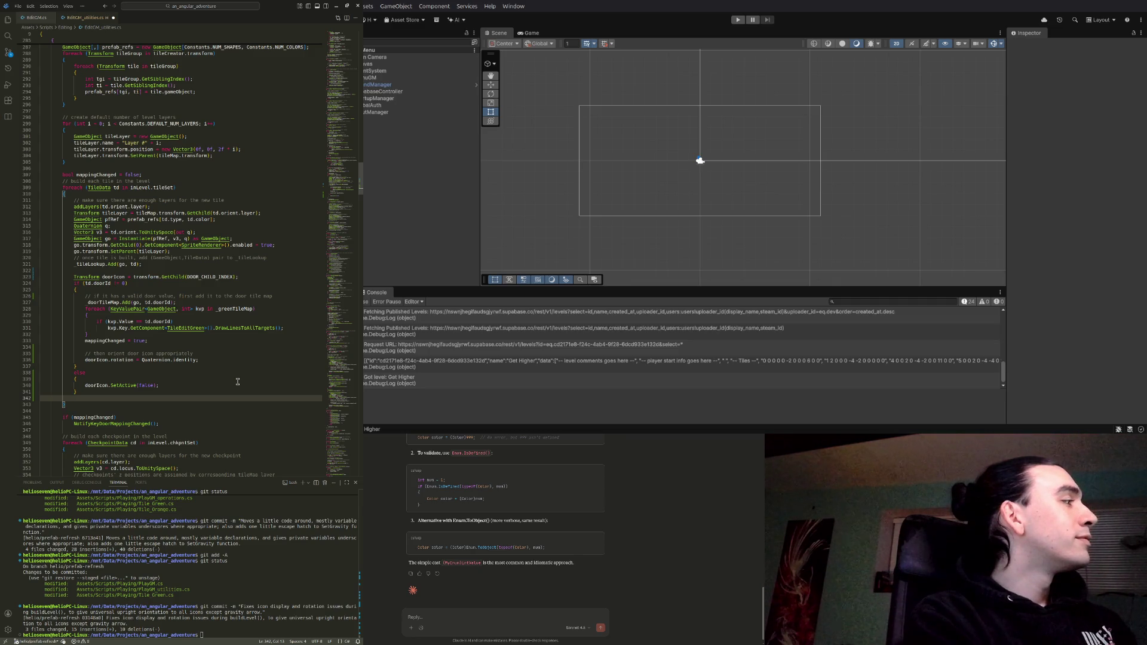
Add a blank line below the door's else branch and paste the green tile block there
{"action": "key", "text": "Return"}
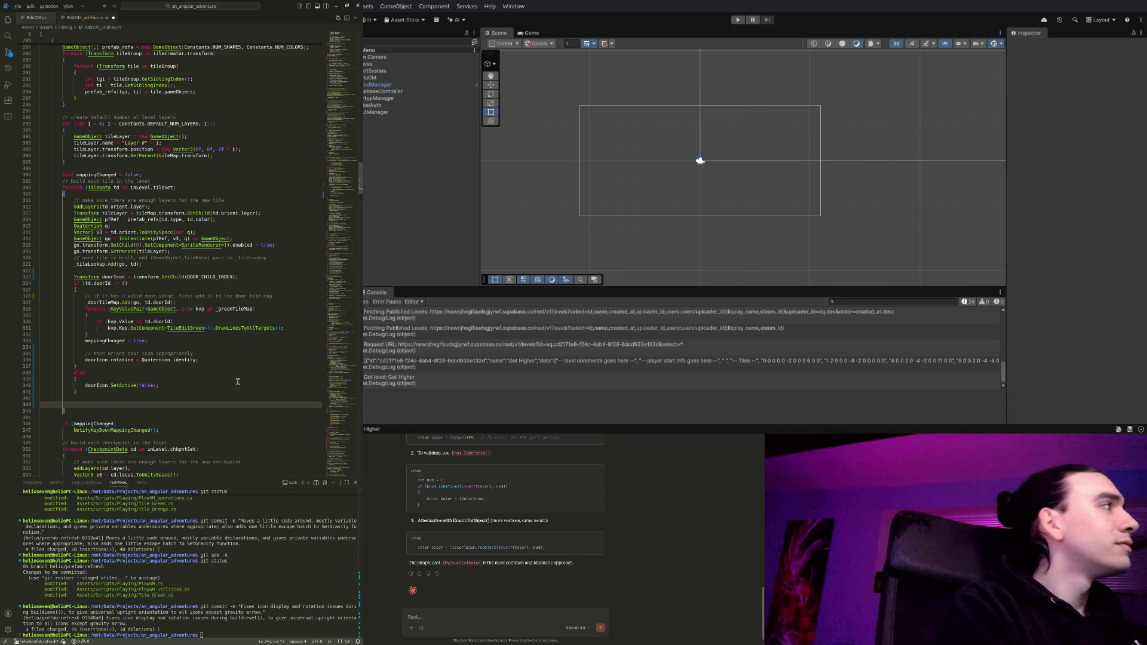
{"action": "key", "text": "ctrl+v"}
Remove the extra blank line left before the pasted green tile block
{"action": "key", "text": "Up"}
{"action": "key", "text": "Up"}
{"action": "key", "text": "Up"}
{"action": "key", "text": "Up"}
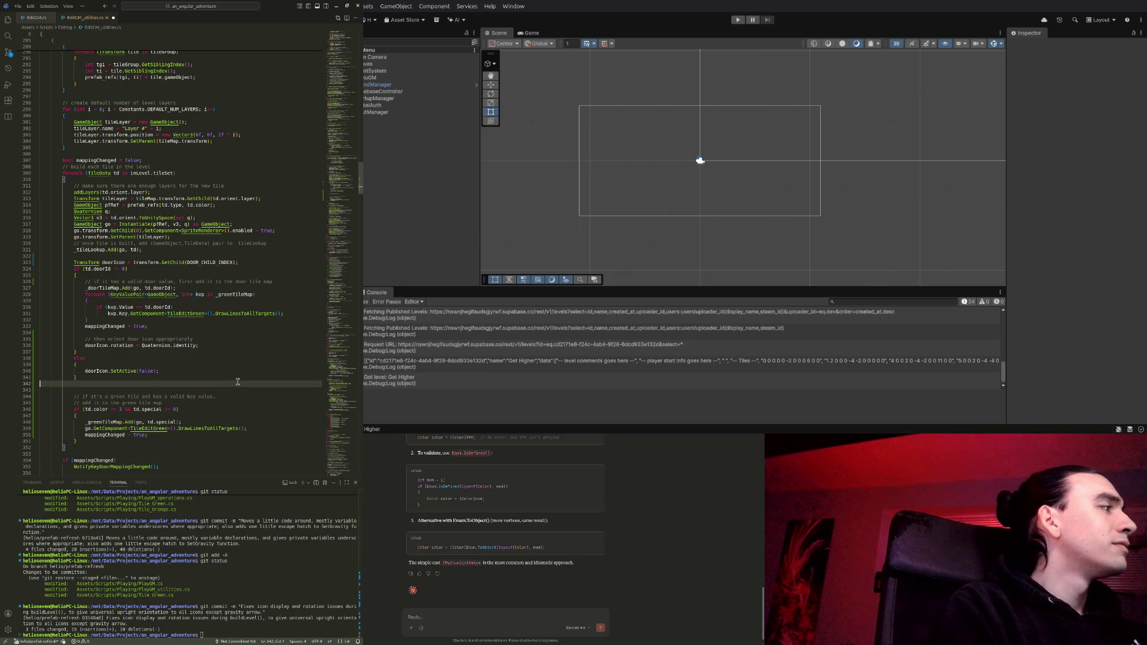
{"action": "key", "text": "BackSpace"}
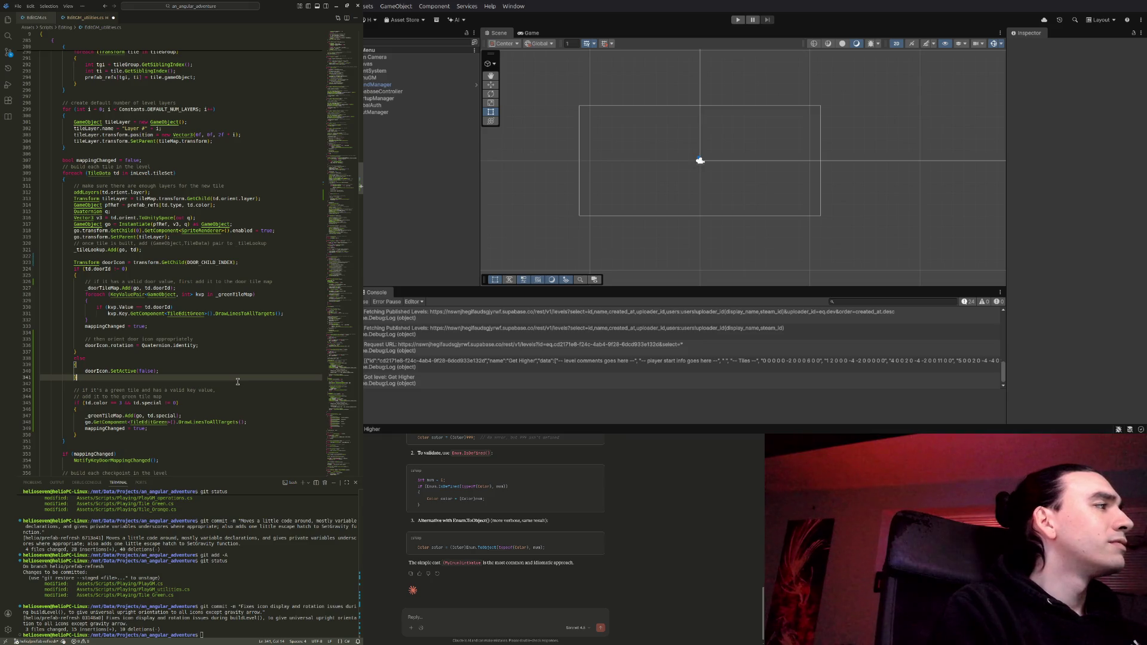
{"action": "key", "text": "Down"}
{"action": "key", "text": "Down"}
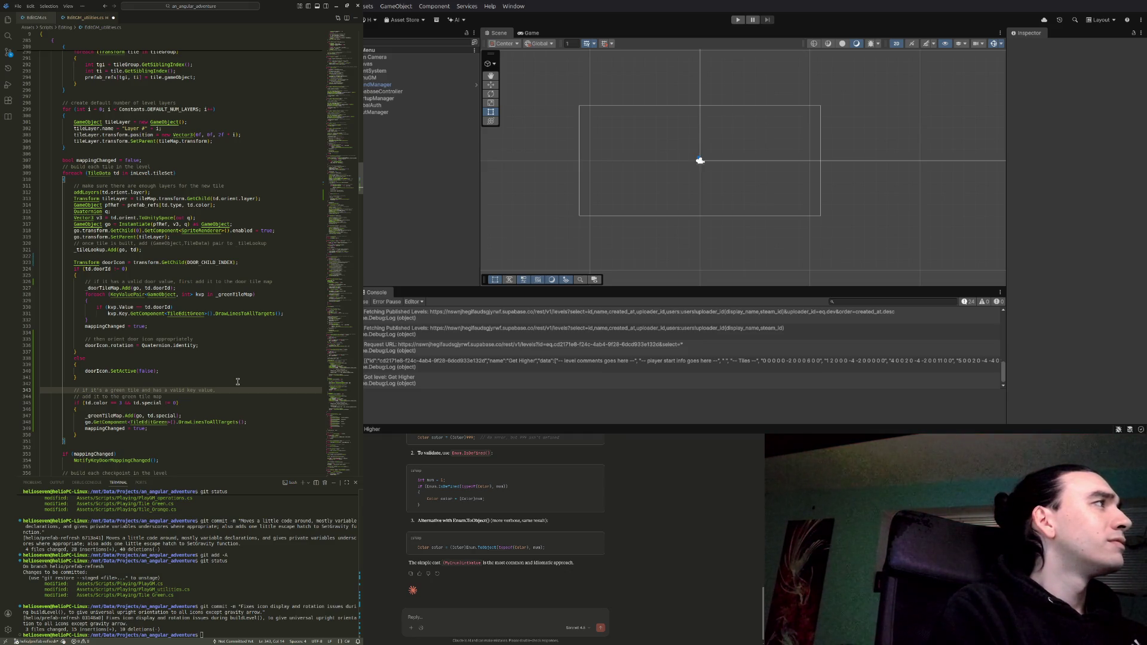
Reword the door comment to 'if the tile has a valid door value'
{"action": "key", "text": "Up"}
{"action": "key", "text": "Up"}
{"action": "key", "text": "Up"}
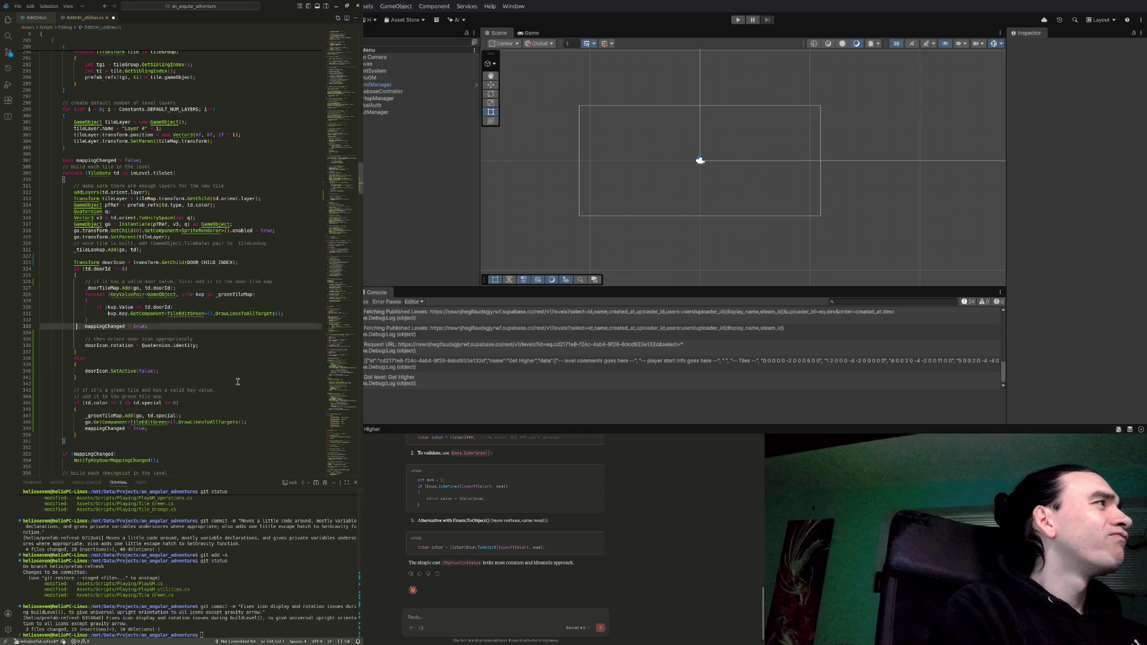
{"action": "key", "text": "Up"}
{"action": "key", "text": "Up"}
{"action": "key", "text": "Up"}
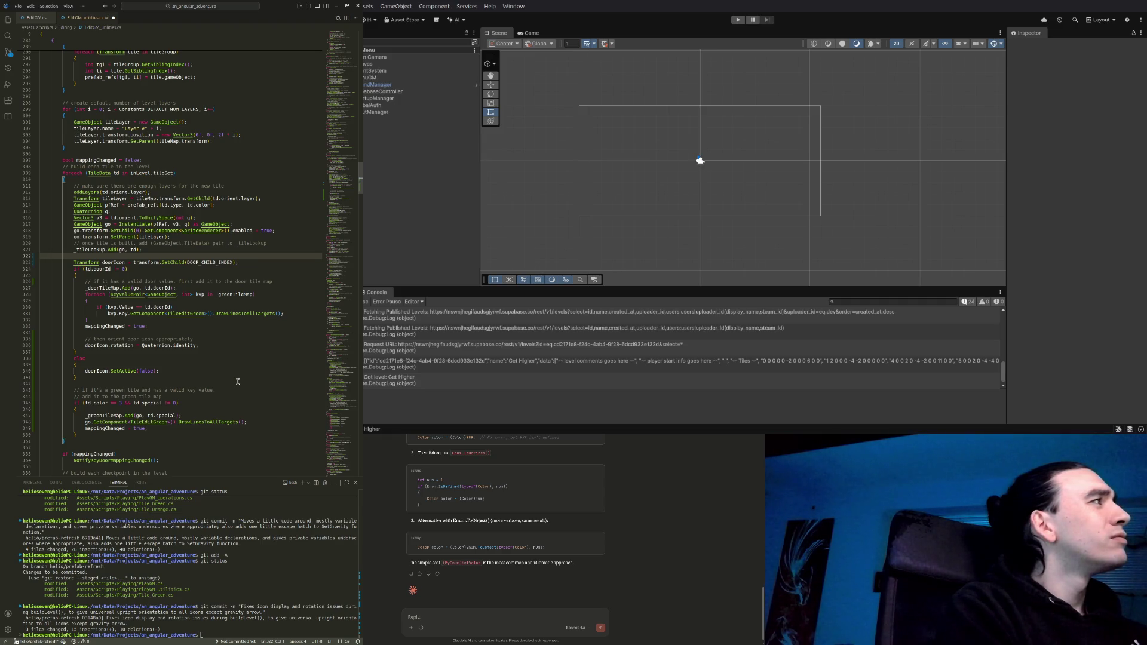
{"action": "key", "text": "Down"}
{"action": "key", "text": "Down"}
{"action": "key", "text": "Down"}
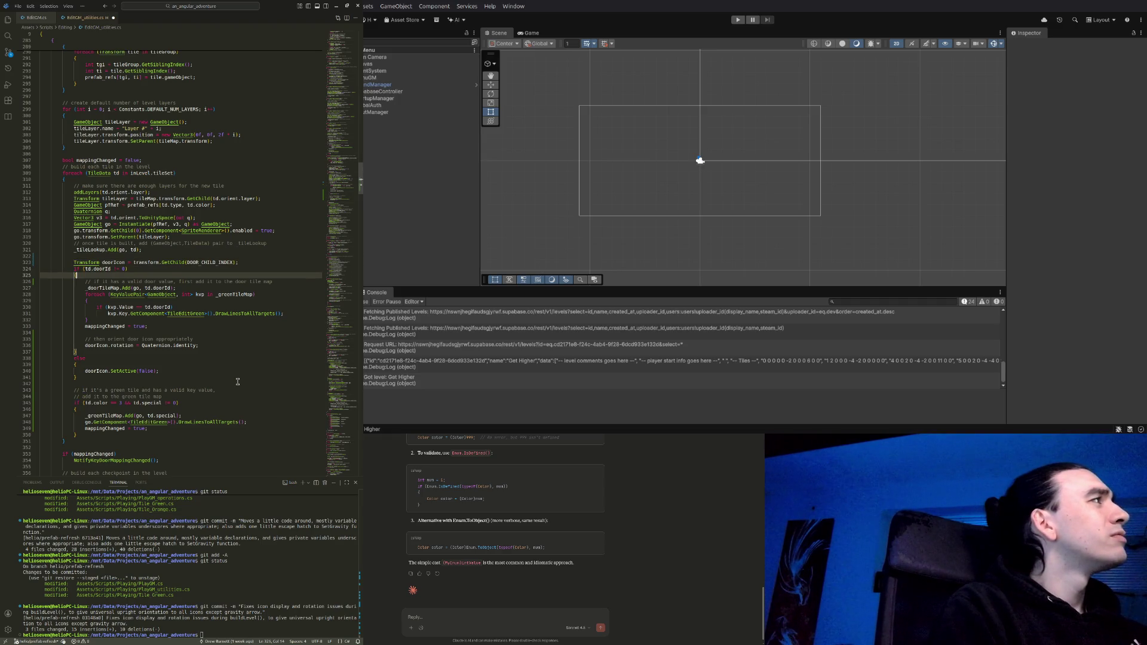
{"action": "key", "text": "ctrl+Right"}
{"action": "key", "text": "ctrl+Right"}
{"action": "key", "text": "ctrl+Right"}
{"action": "key", "text": "Right"}
{"action": "key", "text": "ctrl+BackSpace"}
{"action": "type", "text": "tile "}
{"action": "type", "text": "tile"}
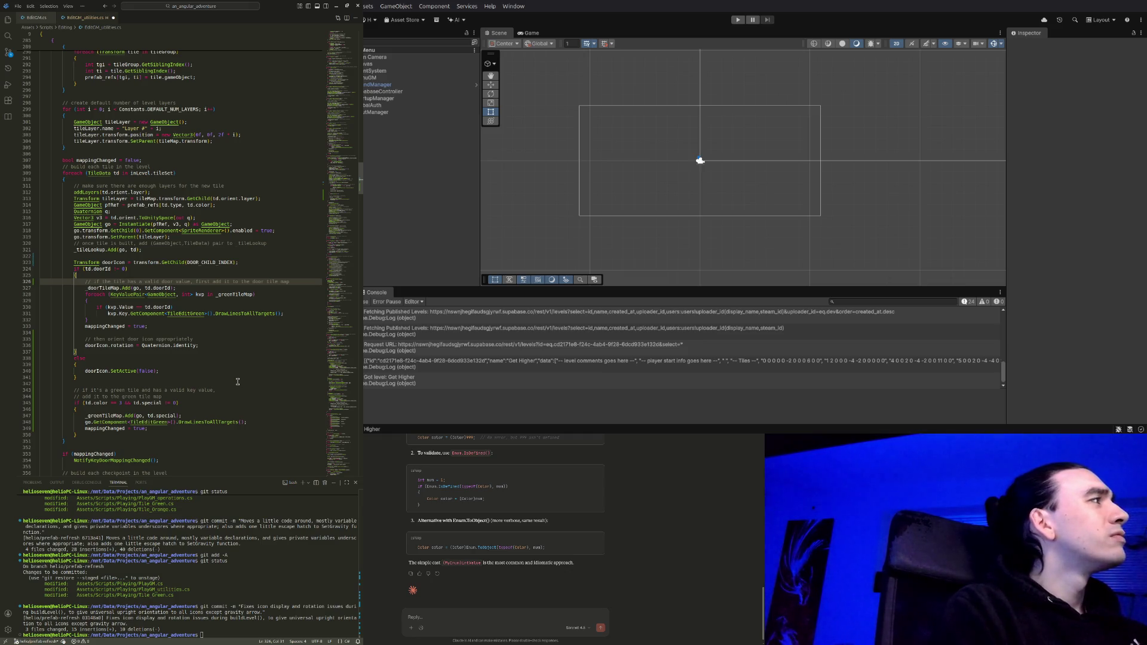
Insert a blank line separating the tile lookup from the doorIcon lookup
{"action": "key", "text": "Up"}
{"action": "key", "text": "Up"}
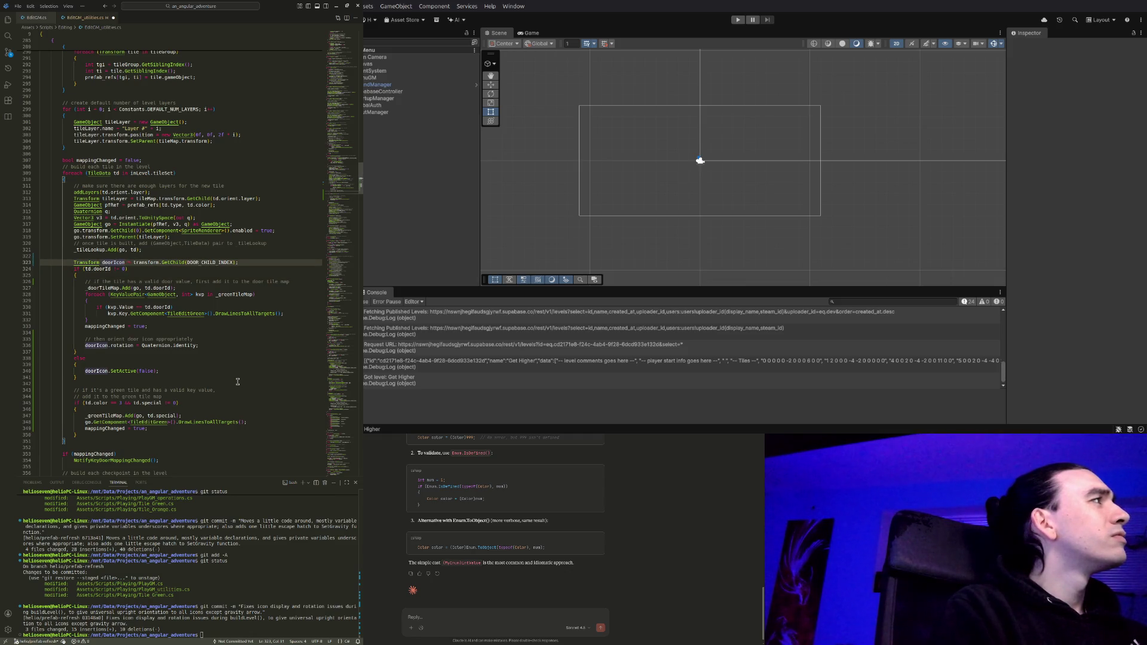
{"action": "key", "text": "Up"}
{"action": "key", "text": "Home"}
{"action": "key", "text": "Return"}
{"action": "key", "text": "Up"}
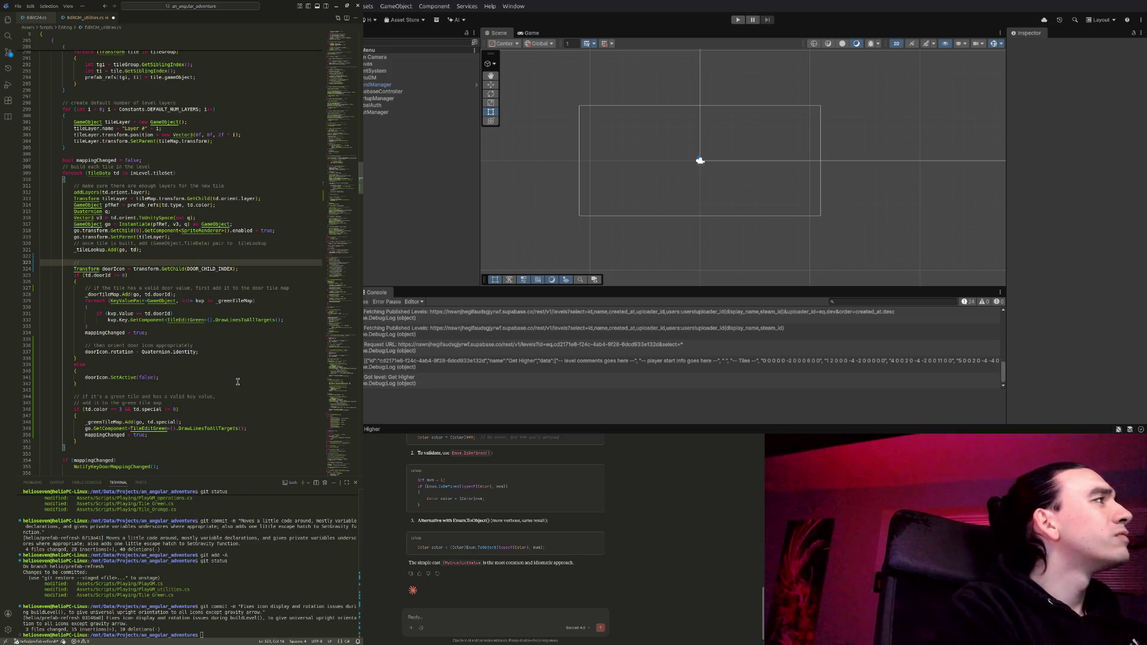
Comment the door code: 'do something with the door icon, depending on whether tile has a valid doorId'
{"action": "type", "text": "do"}
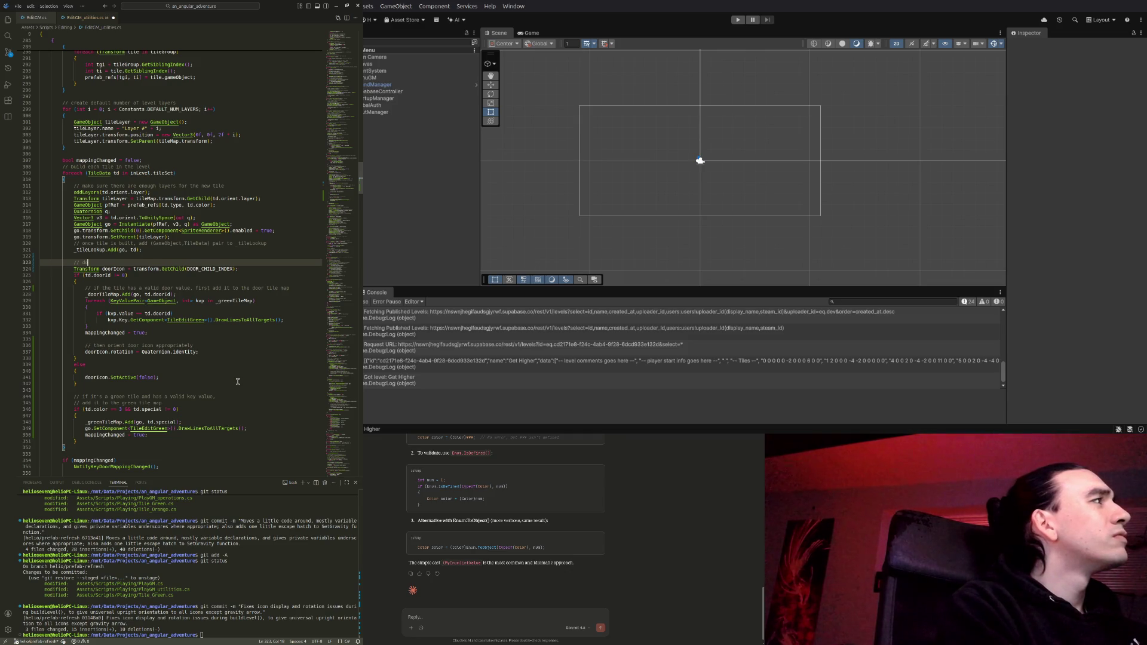
{"action": "type", "text": " somet"}
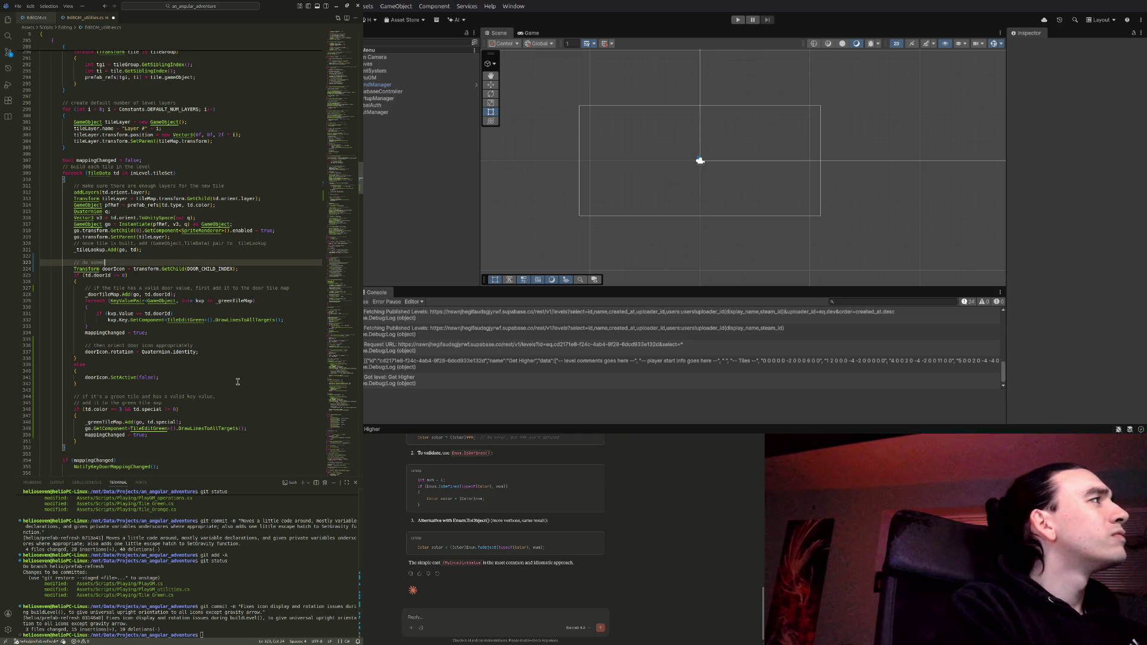
{"action": "type", "text": "hing with the door "}
{"action": "type", "text": "icon, depending on"}
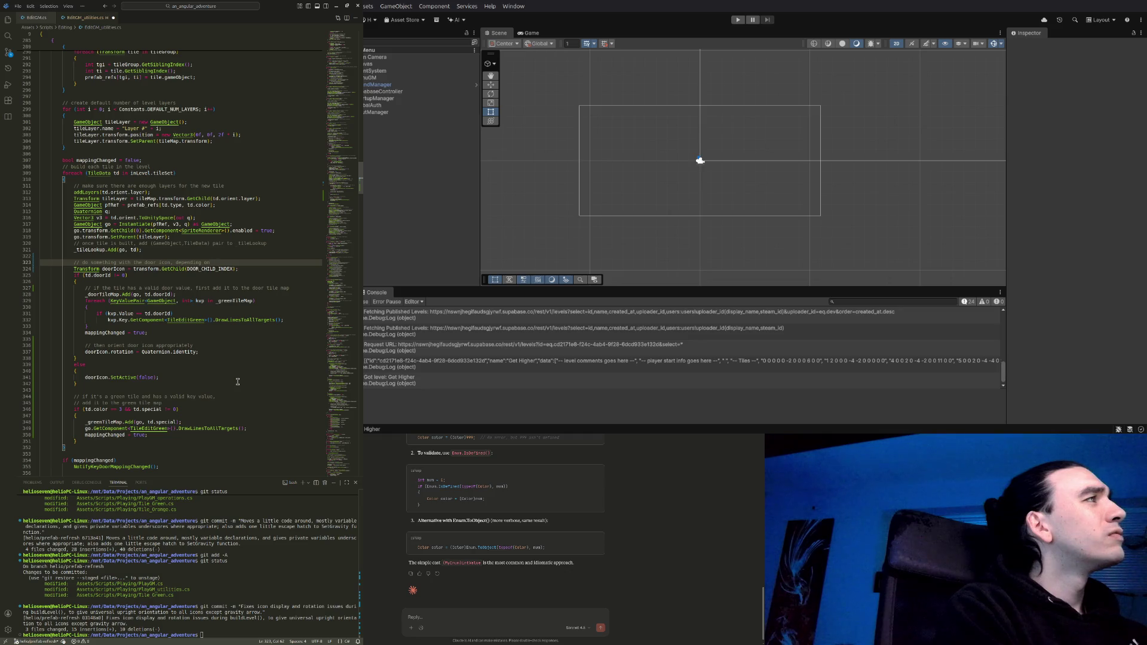
{"action": "type", "text": " whether tile"}
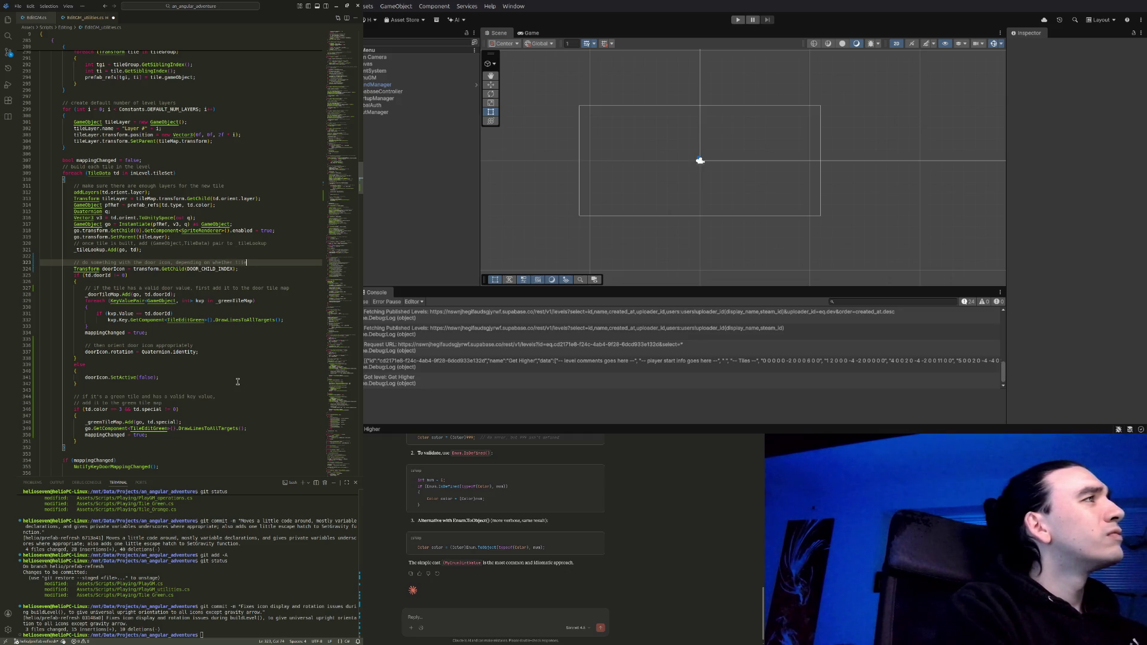
{"action": "type", "text": " has a valid doorId"}
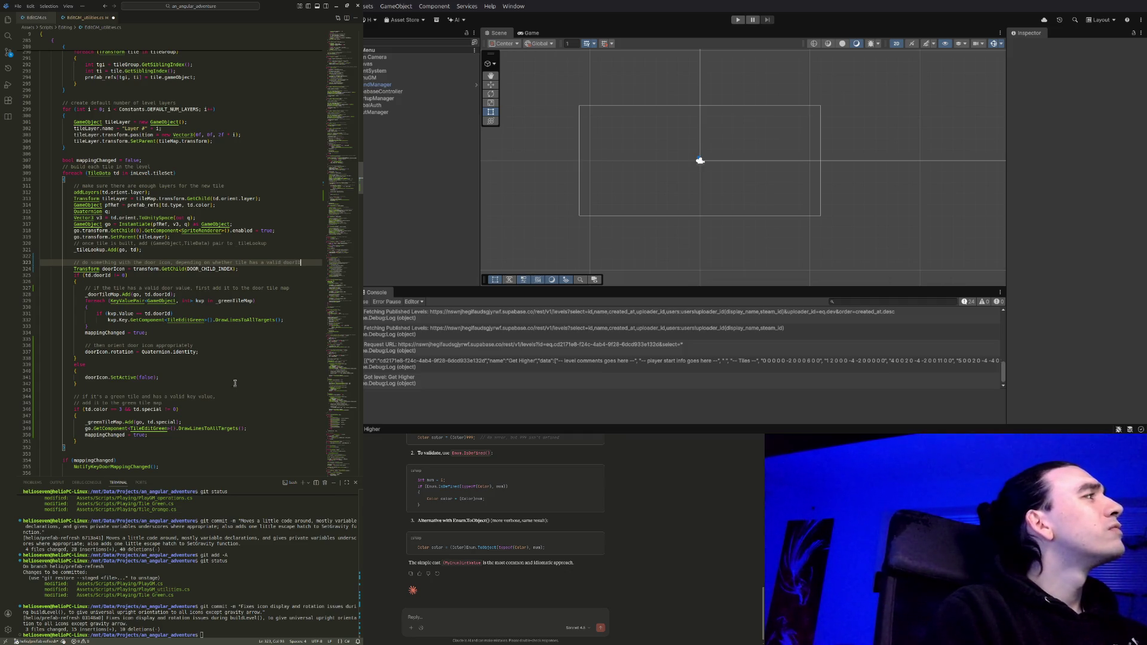
{"action": "scroll", "coordinate": [142, 239], "scroll_direction": "up", "scroll_amount": 2}
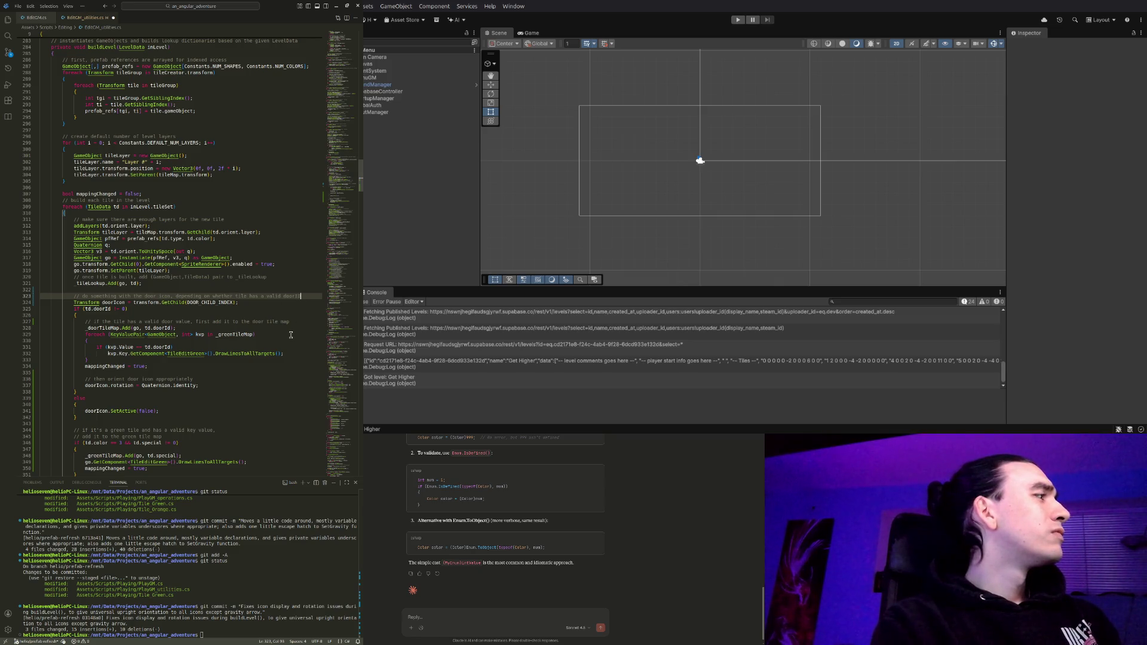
Add the comment 'otherwise, simply deactivate the lock icon' above doorIcon.SetActive(false)
{"action": "scroll", "coordinate": [184, 354], "scroll_direction": "down", "scroll_amount": 1}
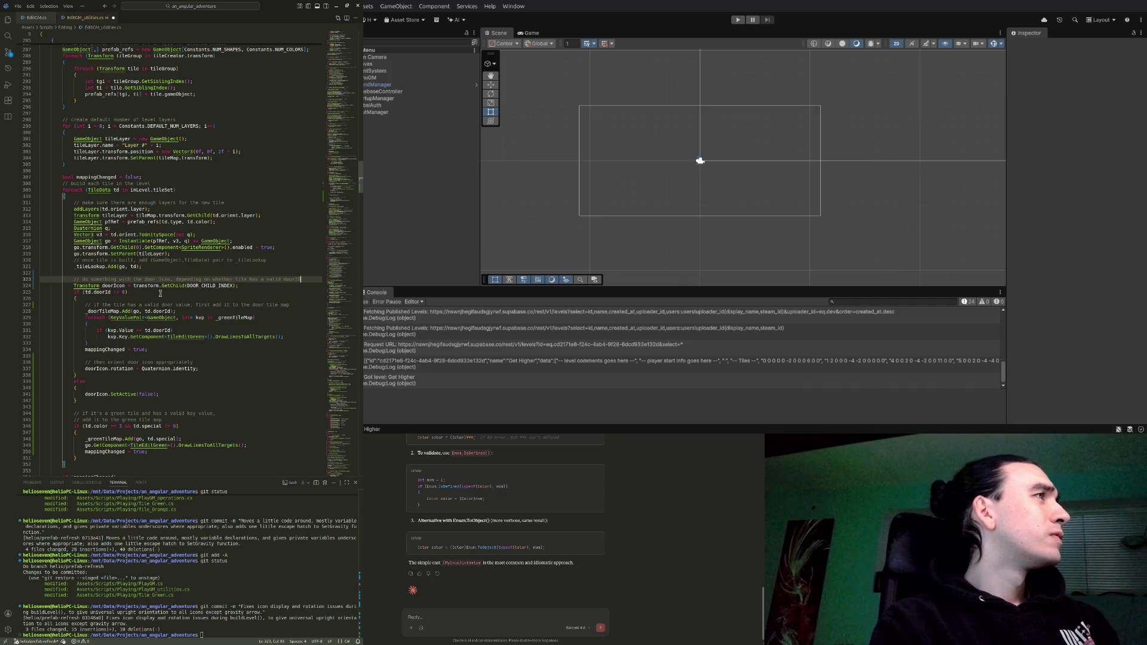
{"action": "scroll", "coordinate": [160, 294], "scroll_direction": "down", "scroll_amount": 2}
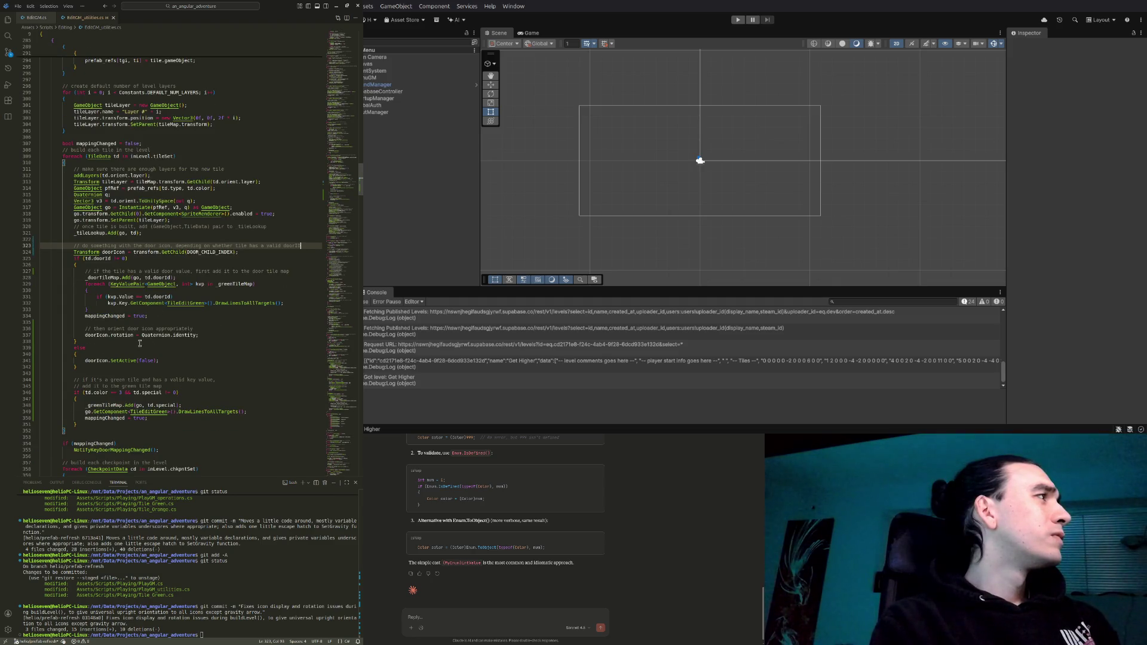
{"action": "scroll", "coordinate": [139, 344], "scroll_direction": "up", "scroll_amount": 2}
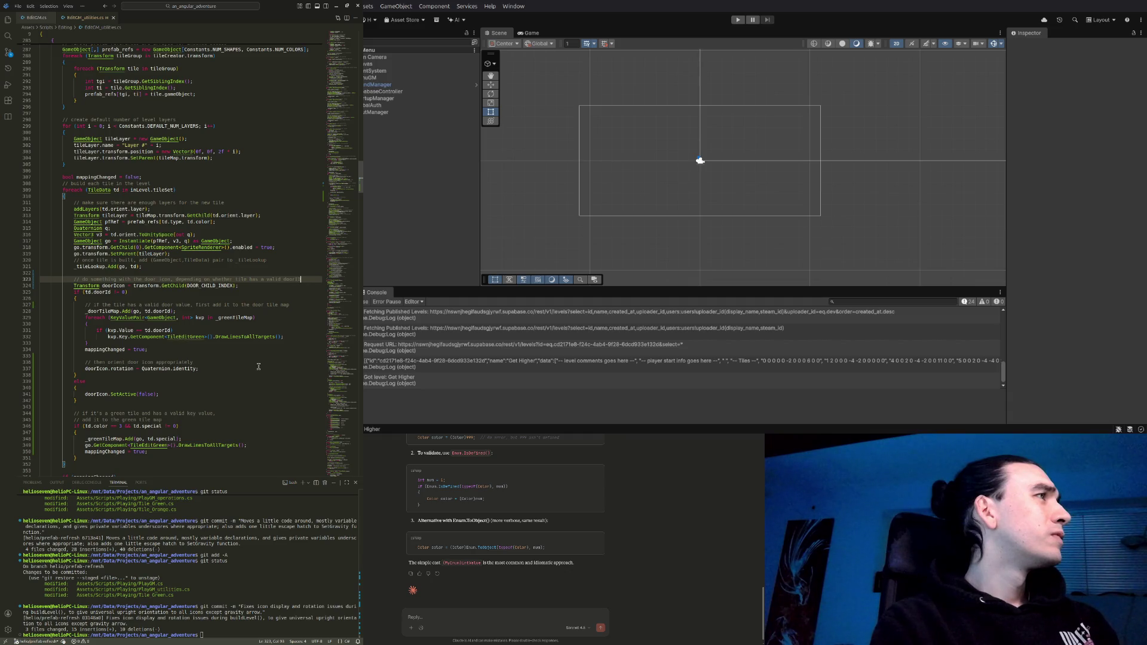
{"action": "left_click", "coordinate": [154, 394]}
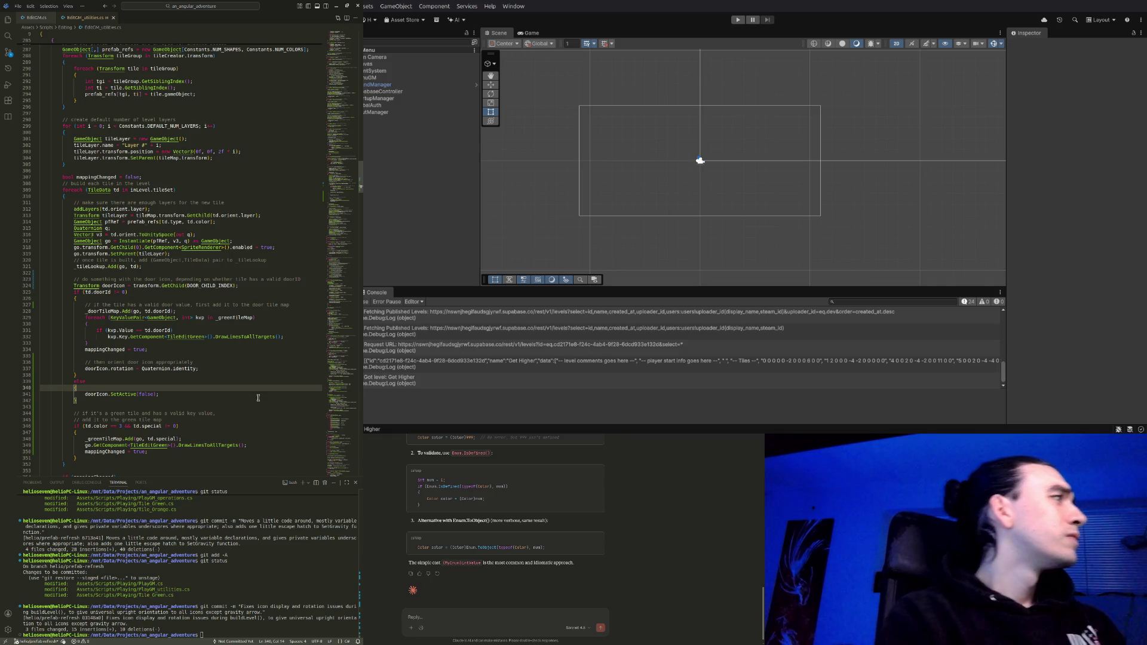
{"action": "key", "text": "ctrl+shift+Return"}
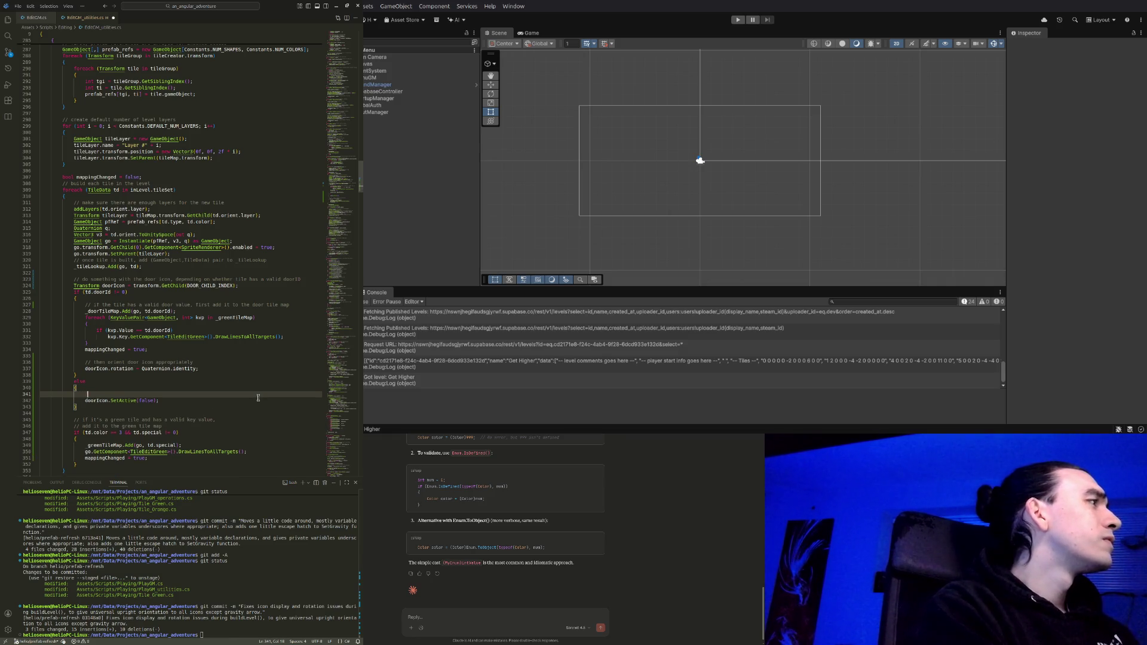
{"action": "type", "text": "otherwise, sim"}
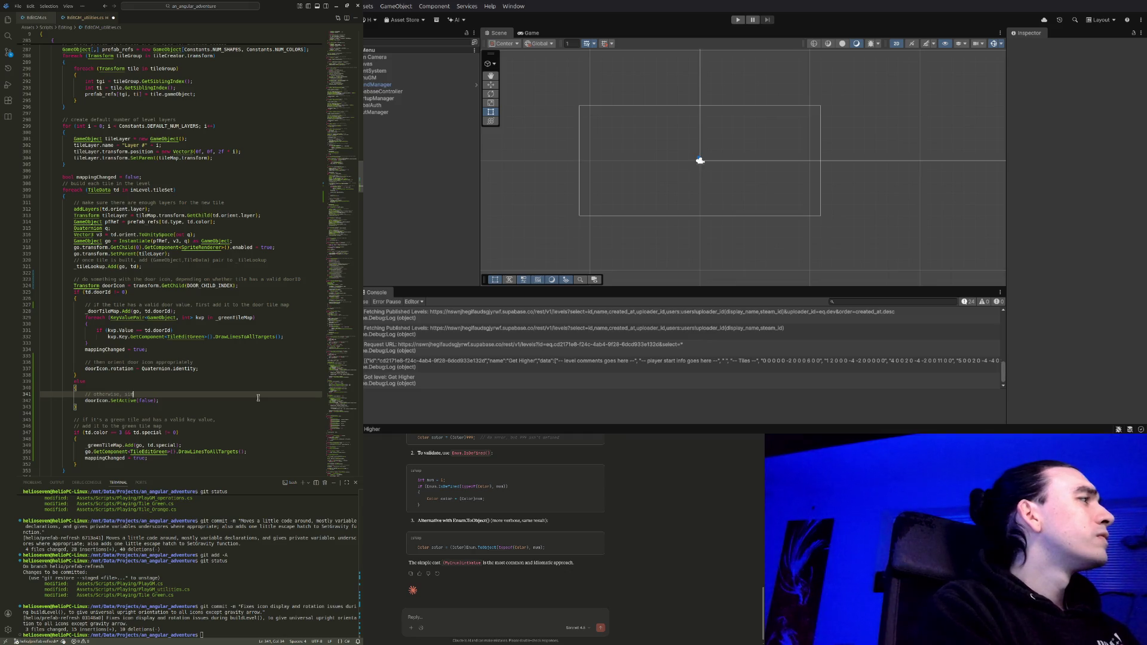
{"action": "type", "text": "ply deactivate the door ico"}
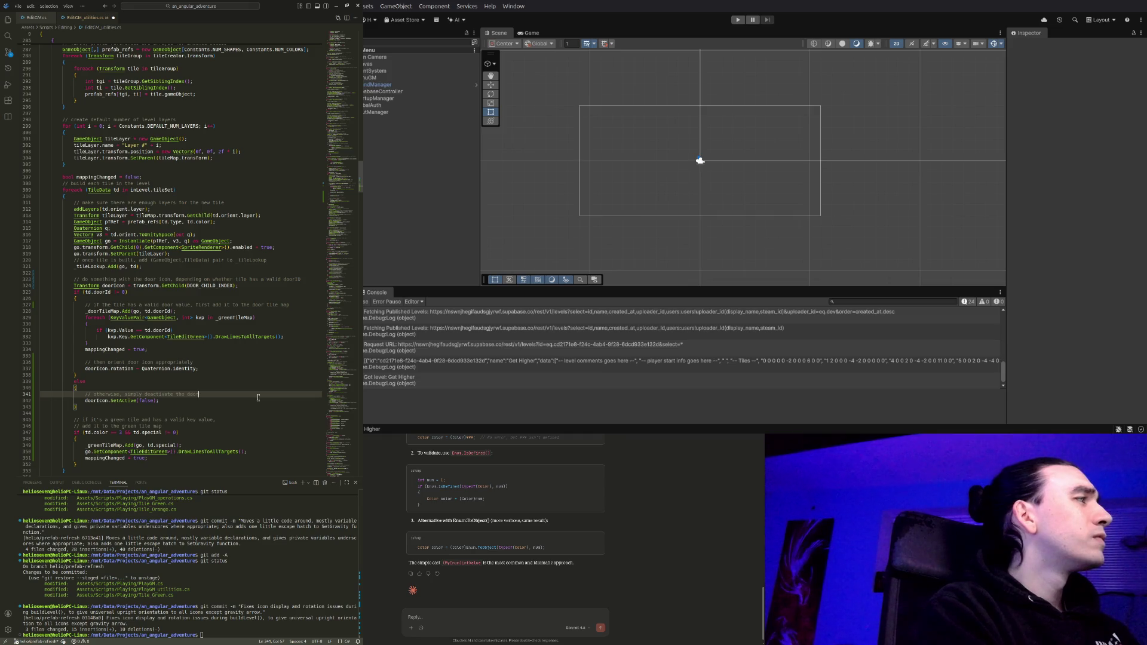
{"action": "type", "text": "n"}
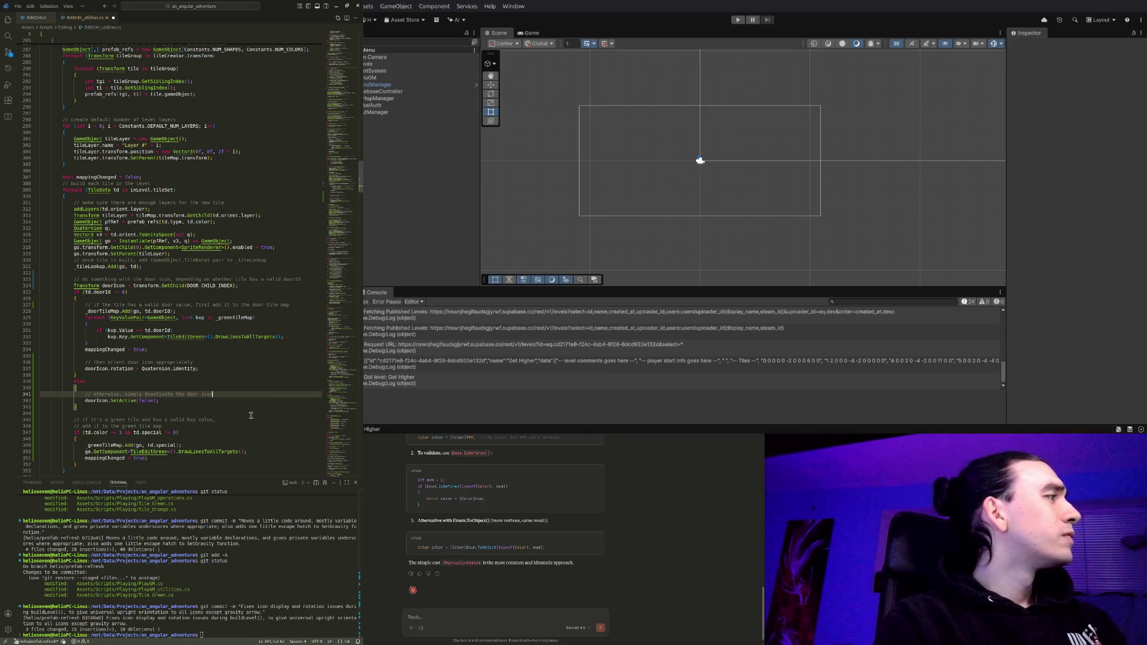
{"action": "double_click", "coordinate": [191, 395]}
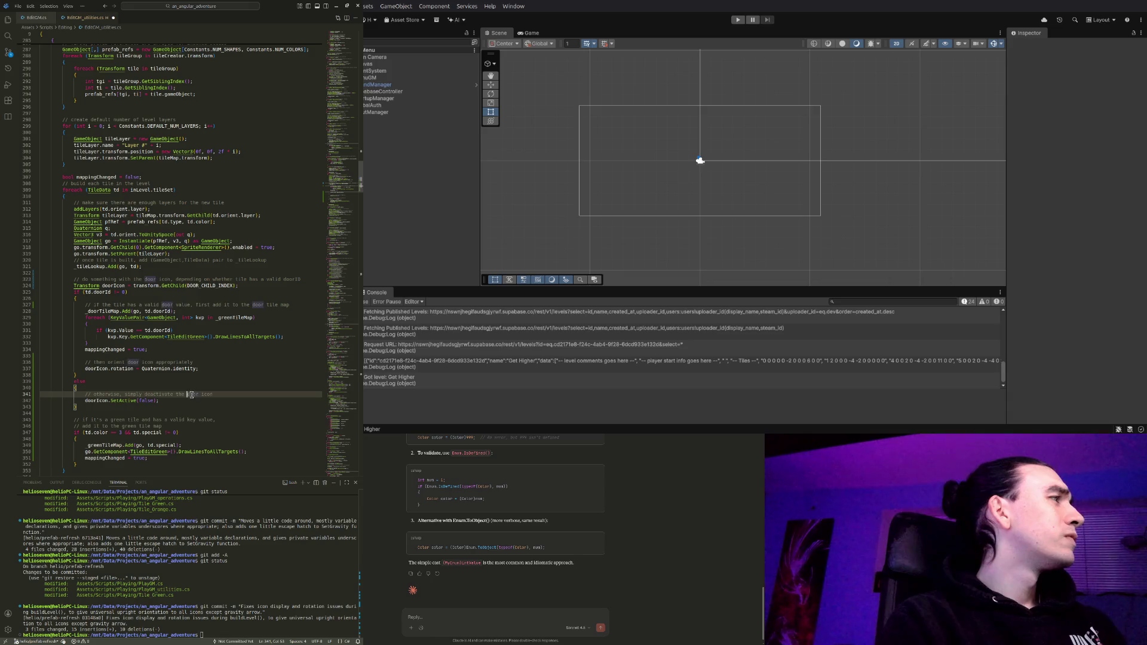
{"action": "type", "text": "lock"}
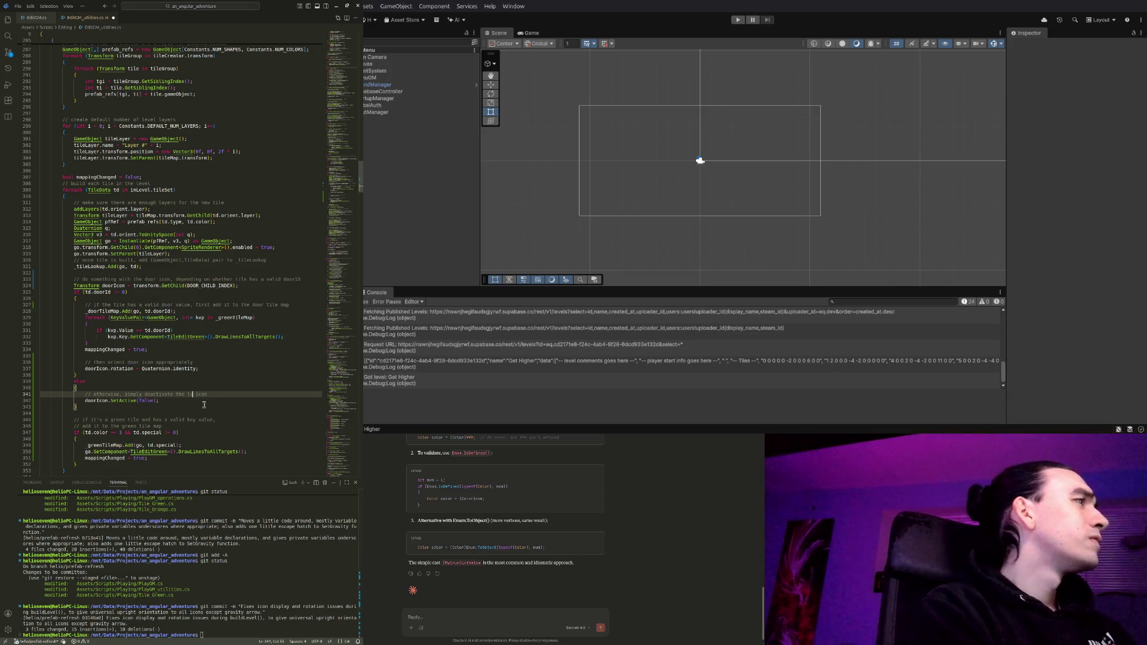
Select doorIcon and start a find-and-replace with 'lockIcon' as the replacement
{"action": "key", "text": "Up"}
{"action": "key", "text": "Up"}
{"action": "key", "text": "Up"}
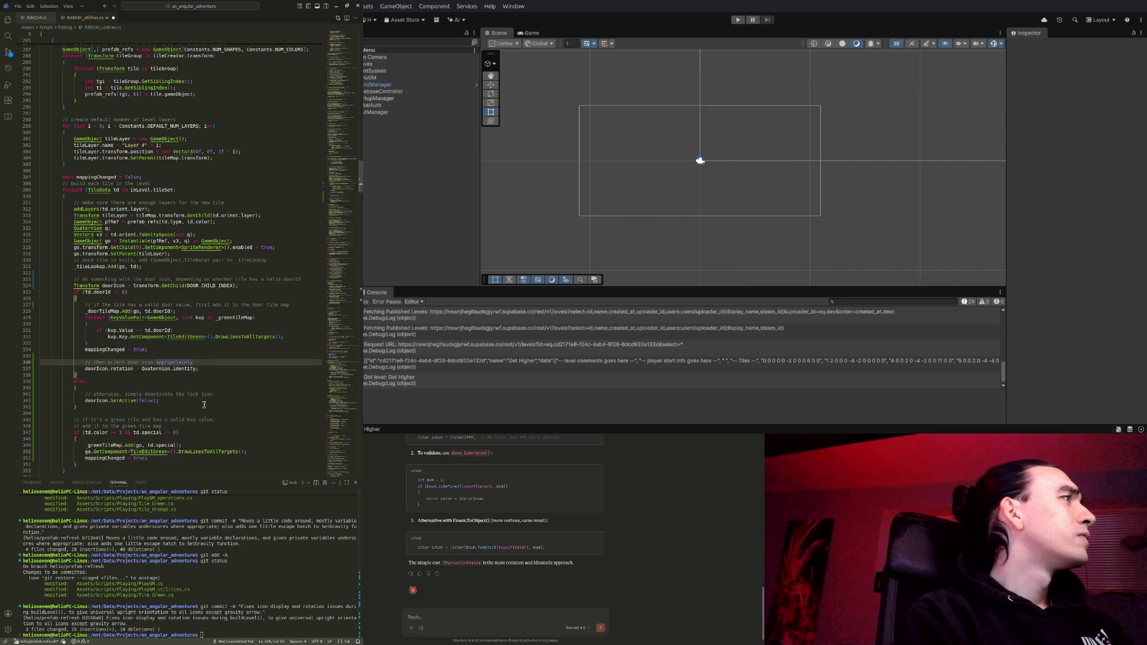
{"action": "key", "text": "ctrl+Left"}
{"action": "key", "text": "ctrl+Left"}
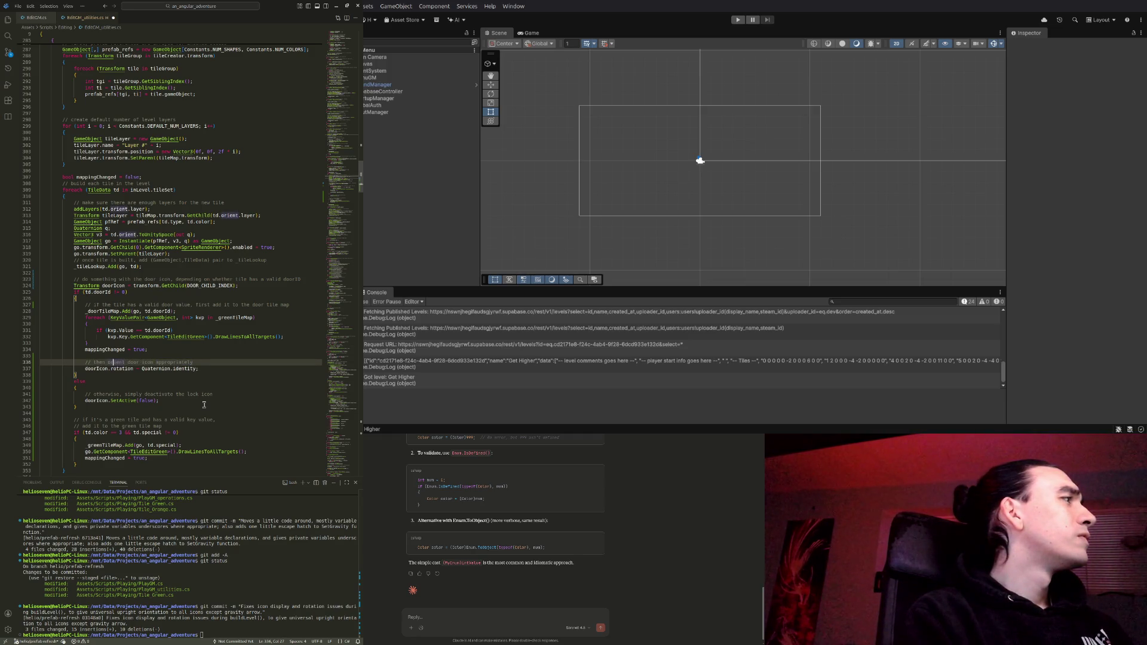
{"action": "key", "text": "Down"}
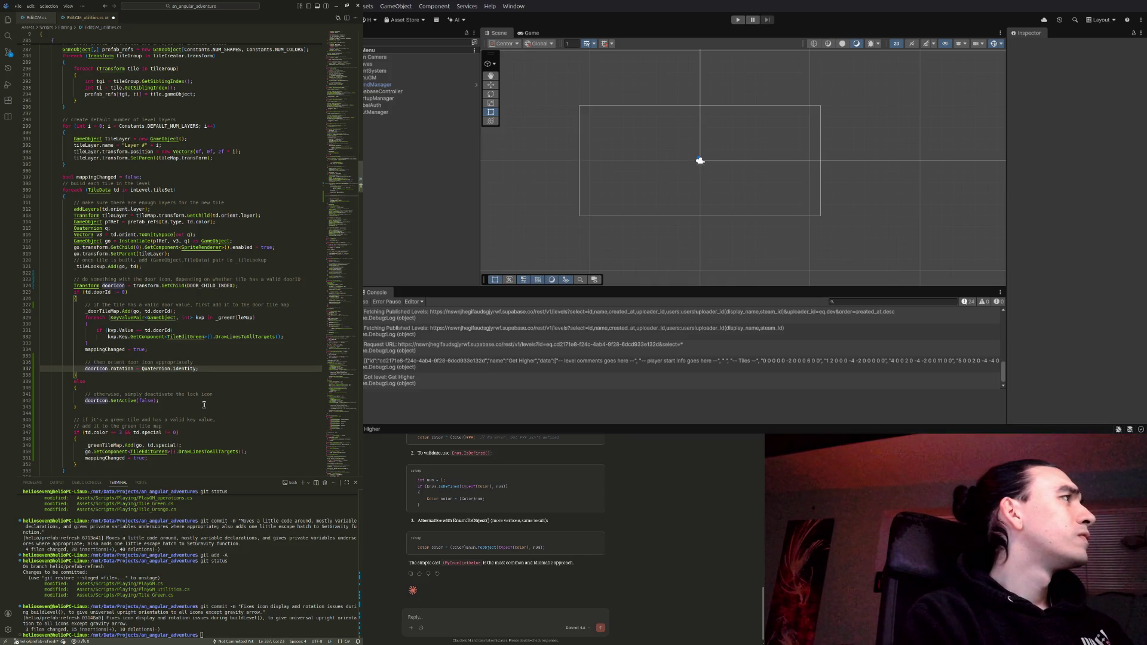
{"action": "key", "text": "ctrl+shift+Right"}
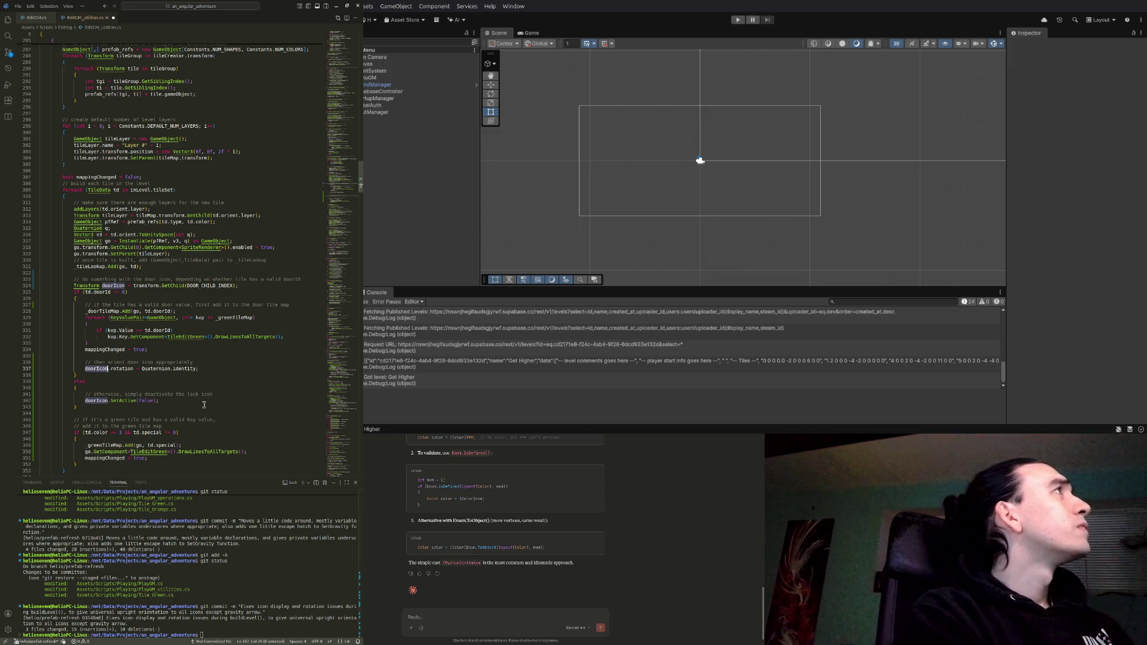
{"action": "key", "text": "ctrl+h"}
{"action": "type", "text": "lockIcon"}
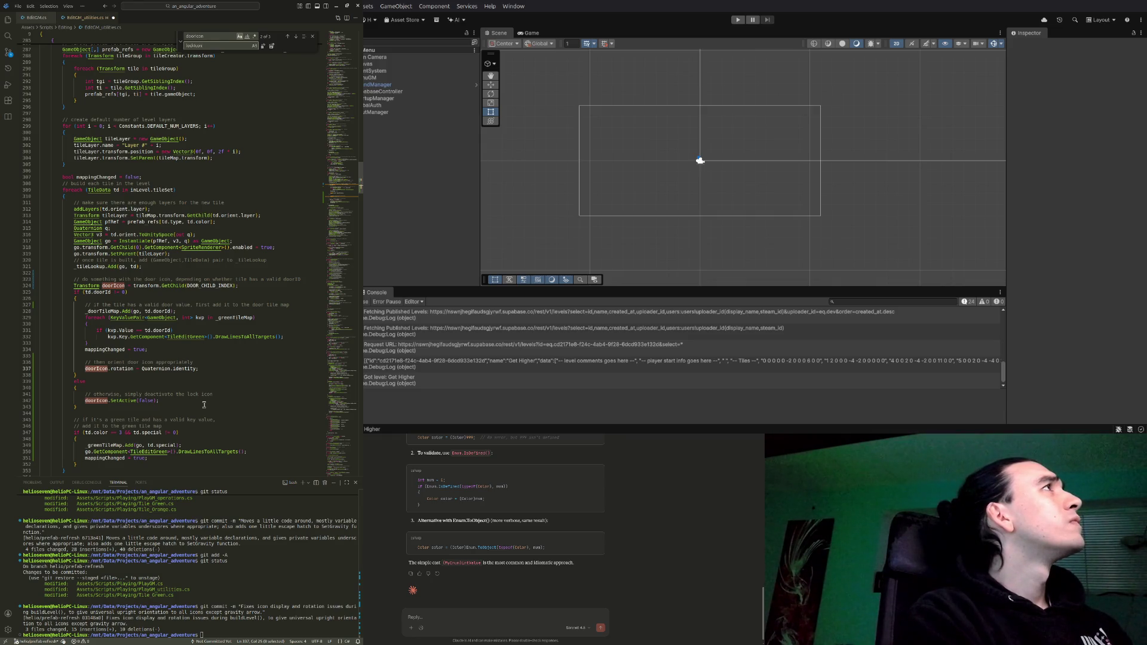
Replace all doorIcon occurrences with lockIcon and change 'door' to 'lock' in the orient comment
{"action": "key", "text": "ctrl+alt+Return"}
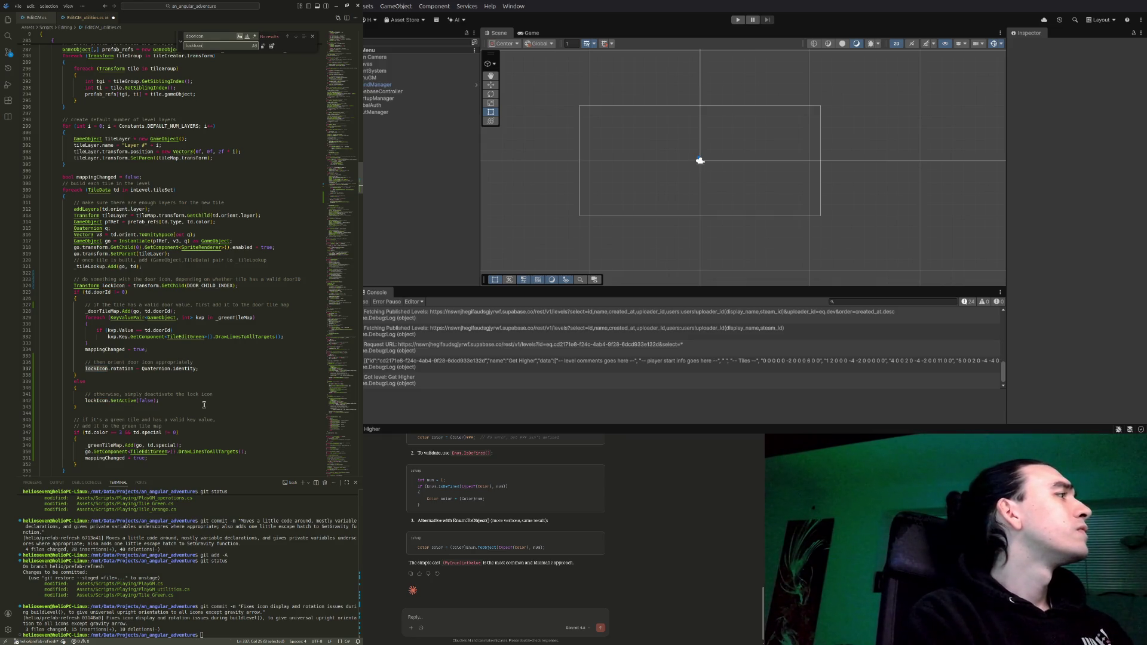
{"action": "key", "text": "Escape"}
{"action": "key", "text": "Up"}
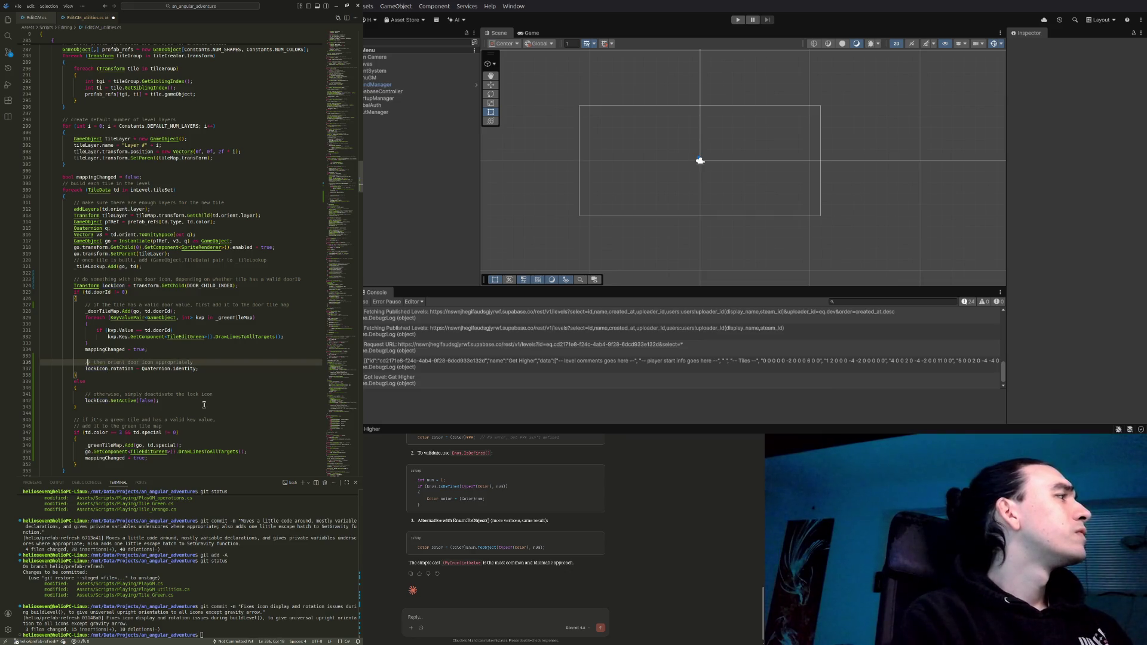
{"action": "key", "text": "ctrl+Right"}
{"action": "key", "text": "ctrl+Right"}
{"action": "key", "text": "ctrl+Right"}
{"action": "key", "text": "ctrl+BackSpace"}
{"action": "type", "text": "lock"}
Change 'door' to 'lock' in the icon lookup comment on line 323
{"action": "key", "text": "Up"}
{"action": "key", "text": "Up"}
{"action": "key", "text": "Up"}
{"action": "key", "text": "Up"}
{"action": "key", "text": "ctrl+Right"}
{"action": "key", "text": "ctrl+Right"}
{"action": "key", "text": "ctrl+BackSpace"}
{"action": "type", "text": "lock"}
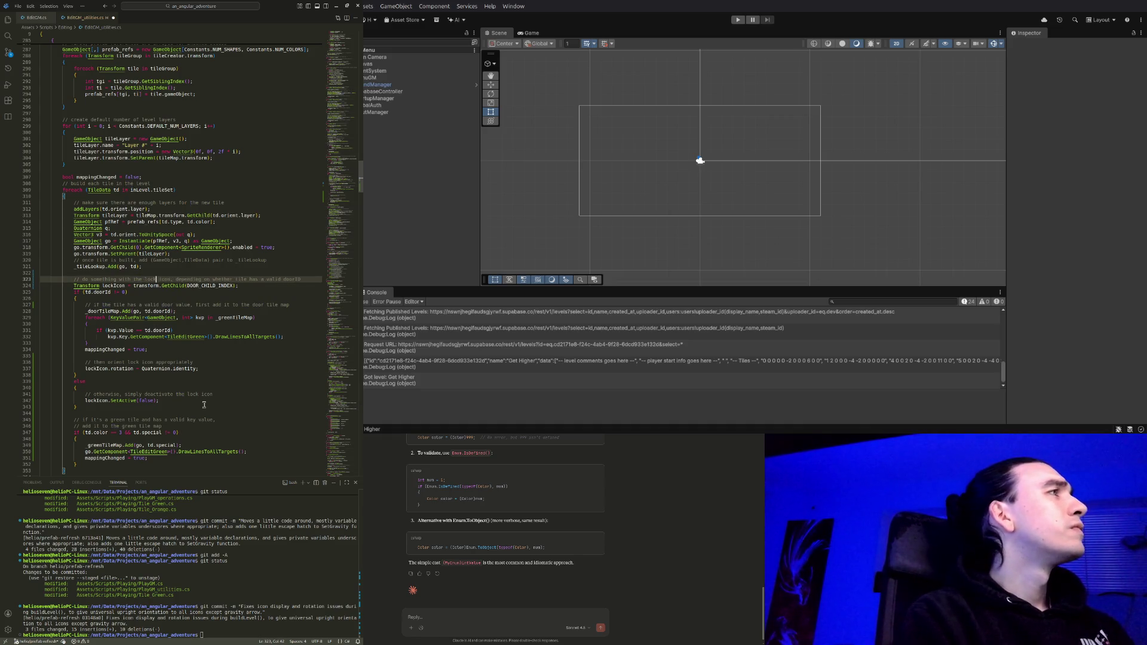
{"action": "key", "text": "Down"}
{"action": "key", "text": "Down"}
{"action": "key", "text": "Down"}
{"action": "key", "text": "Down"}
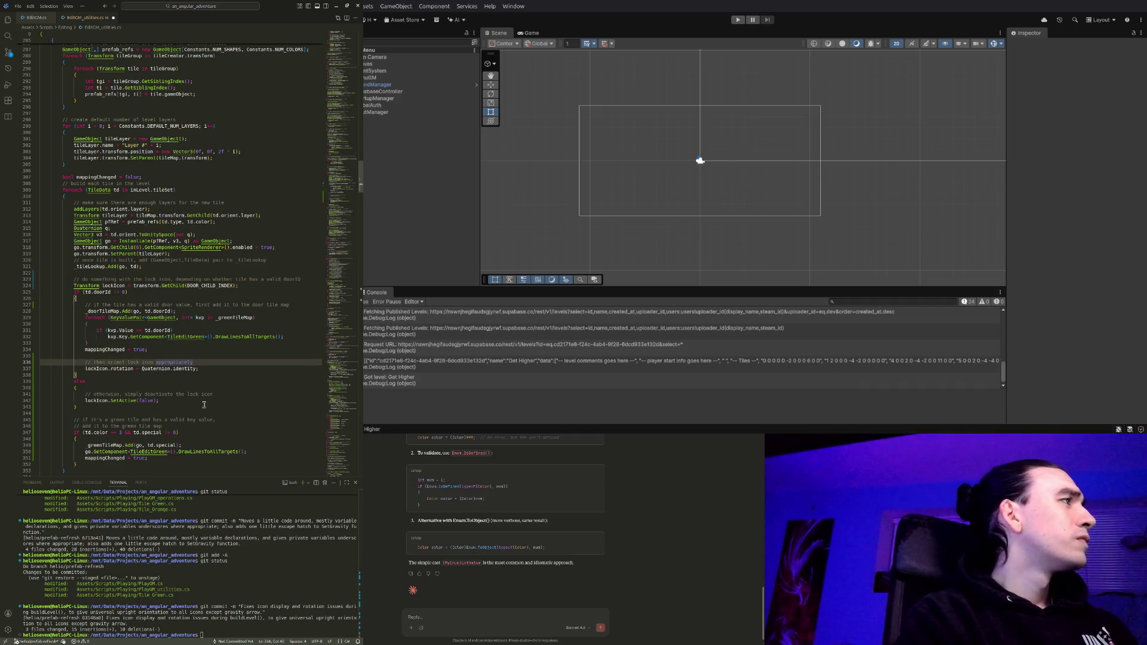
{"action": "key", "text": "Down"}
{"action": "key", "text": "Down"}
{"action": "key", "text": "Down"}
{"action": "key", "text": "Down"}
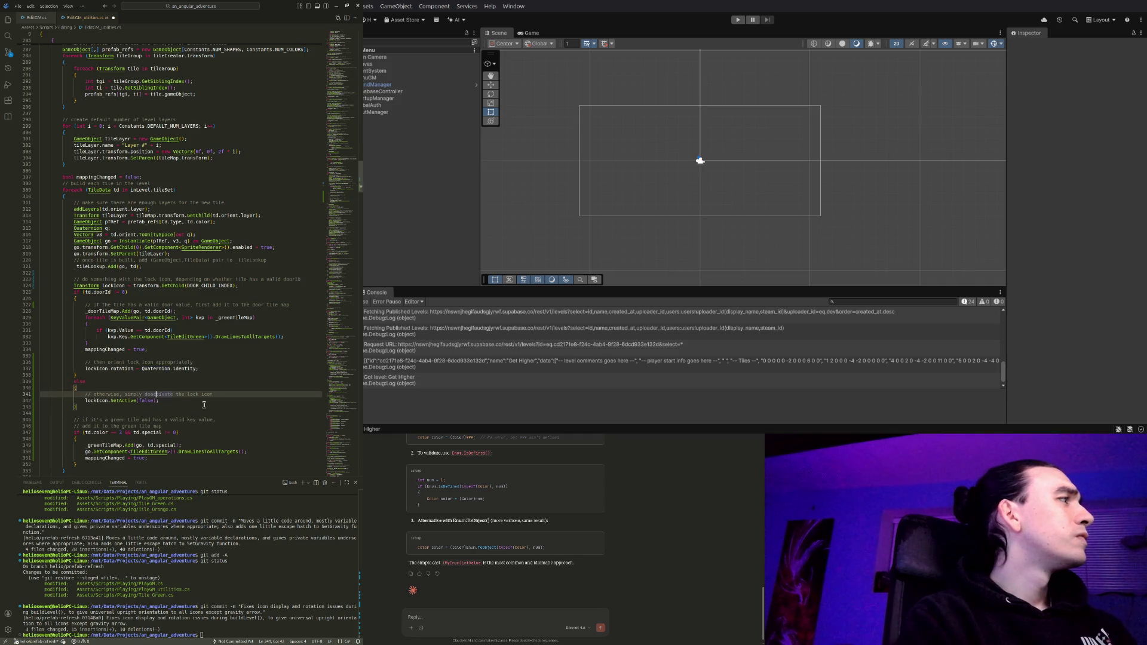
{"action": "key", "text": "Down"}
{"action": "key", "text": "Down"}
{"action": "key", "text": "Down"}
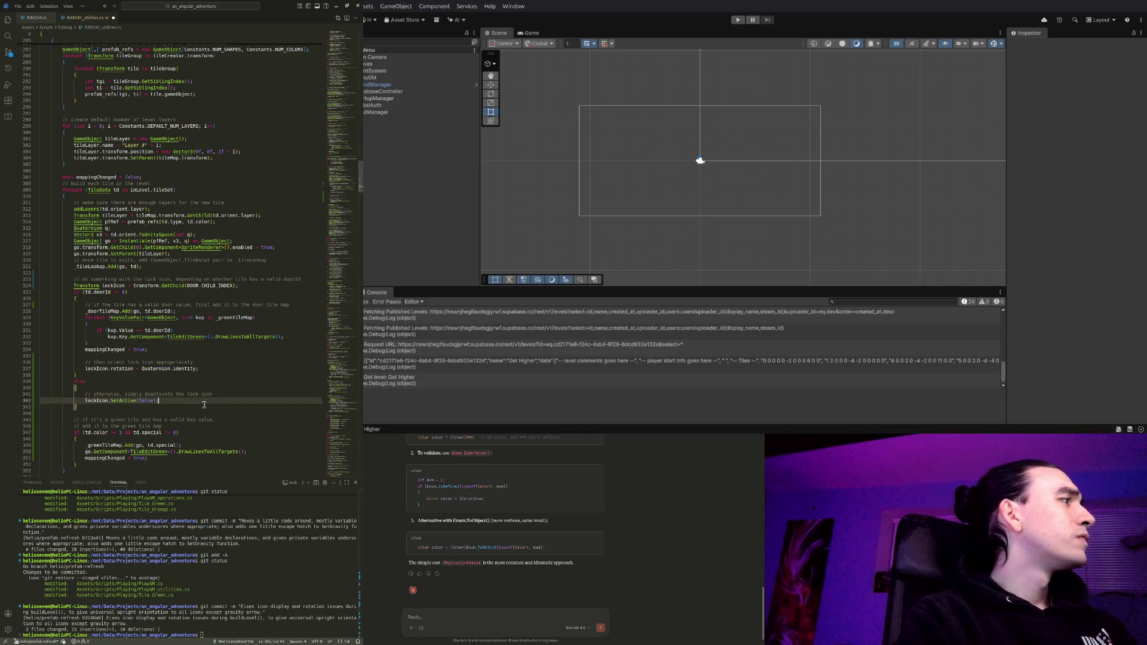
{"action": "key", "text": "Down"}
{"action": "key", "text": "Down"}
{"action": "key", "text": "Down"}
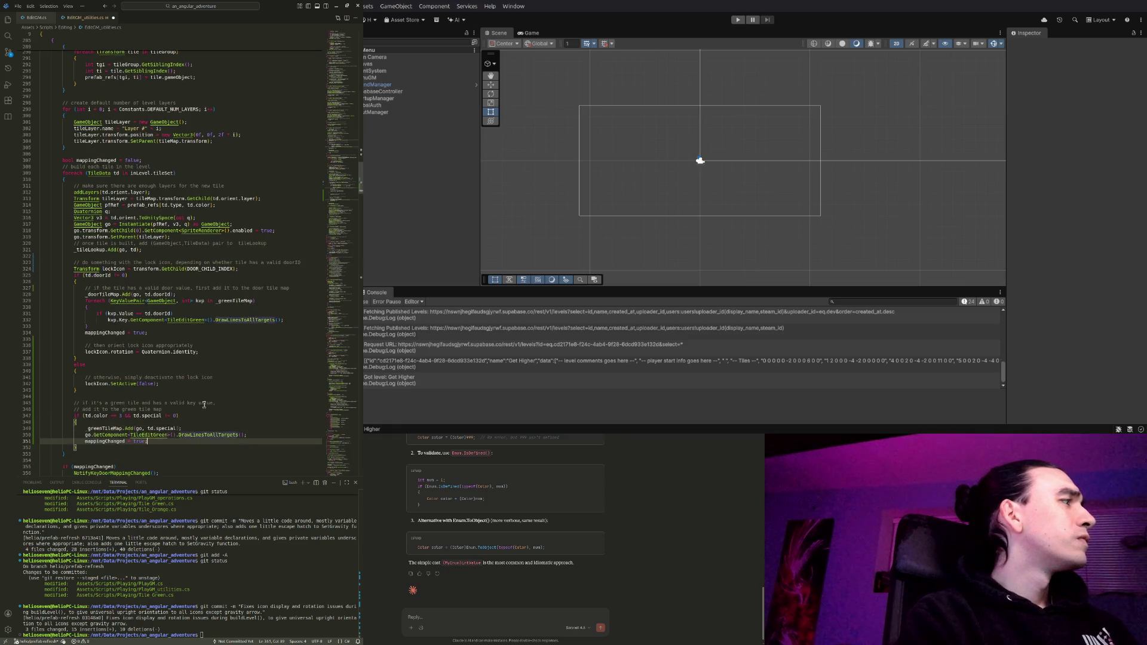
Start a new comment line after the else block with a draft about further tile processing
{"action": "key", "text": "Up"}
{"action": "key", "text": "Up"}
{"action": "key", "text": "Up"}
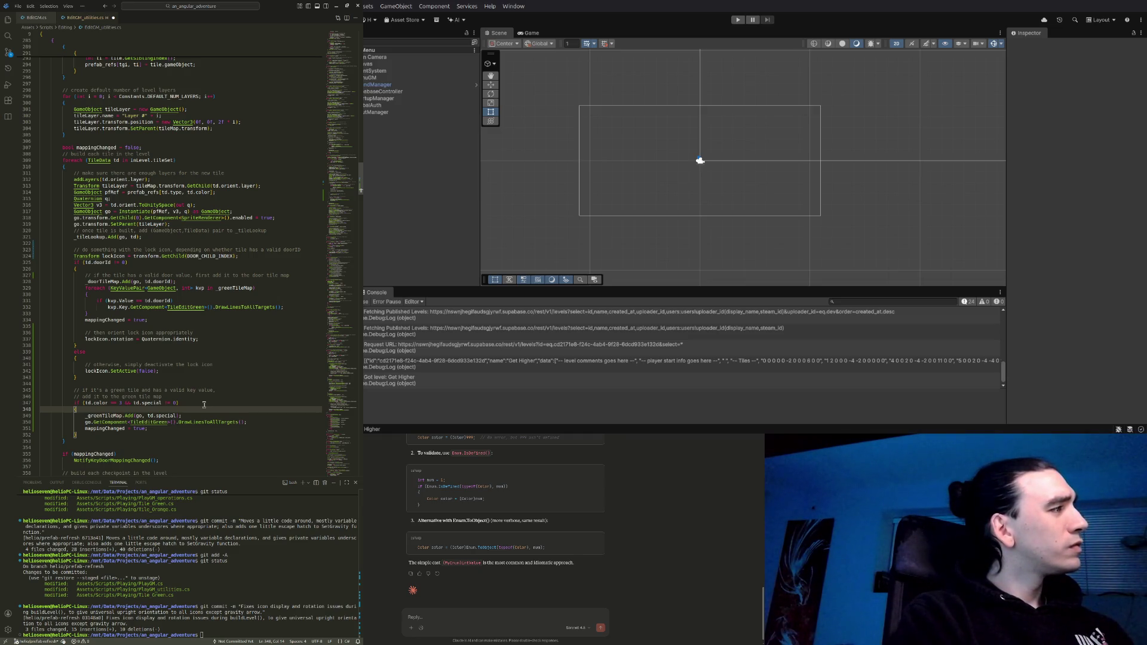
{"action": "key", "text": "Up"}
{"action": "key", "text": "Up"}
{"action": "key", "text": "Up"}
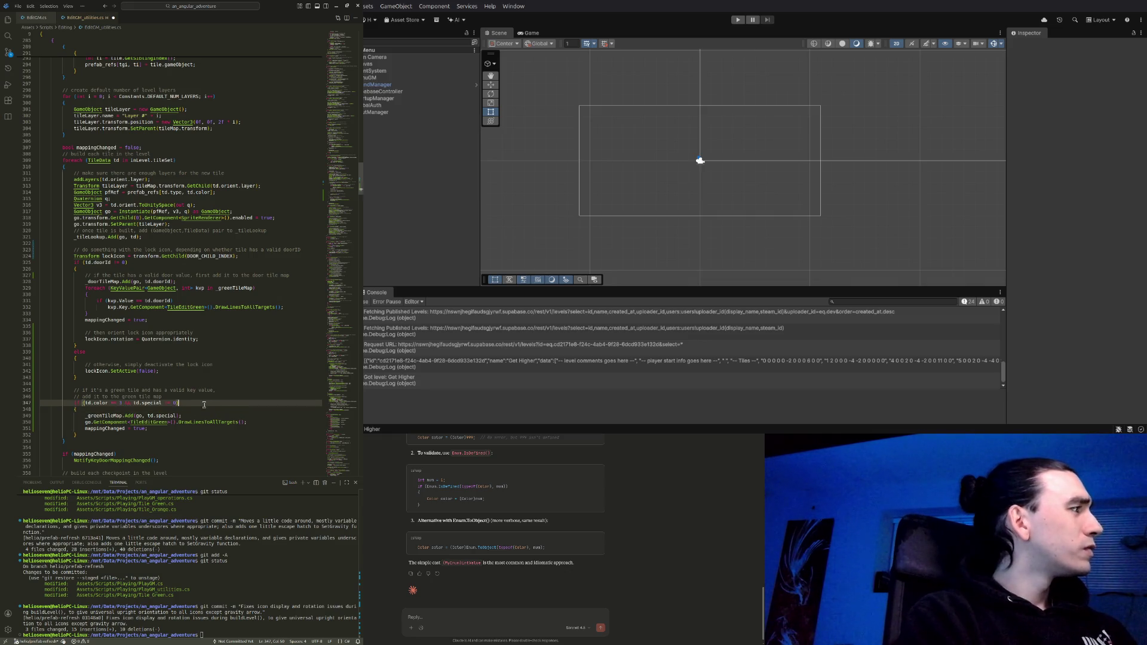
{"action": "key", "text": "Up"}
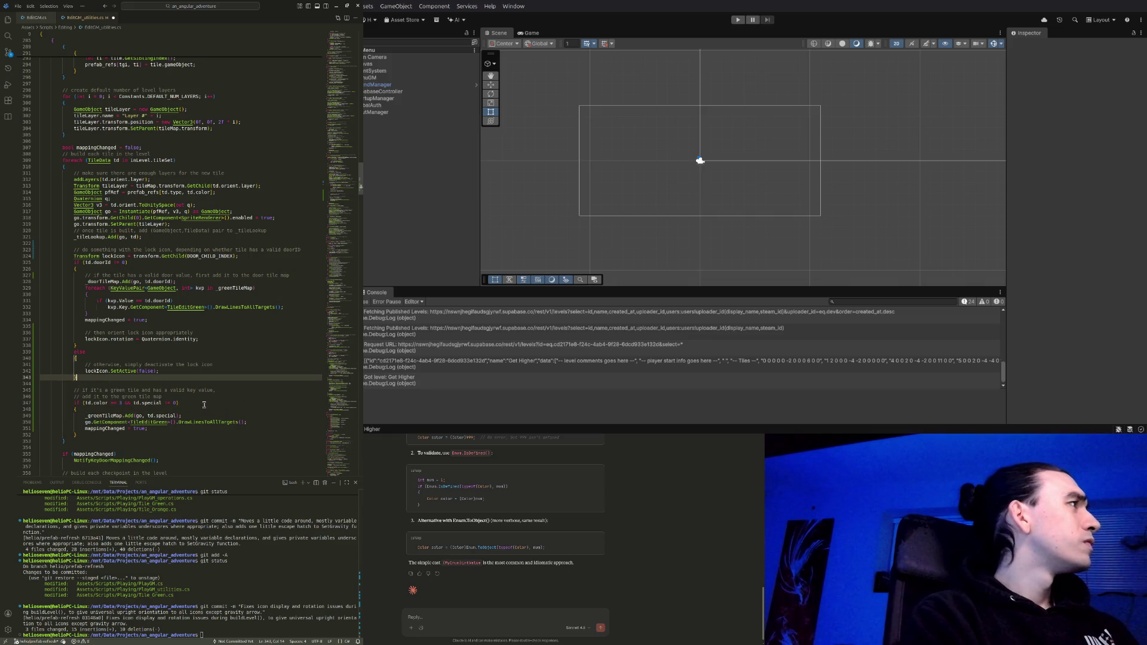
{"action": "key", "text": "Return"}
{"action": "key", "text": "Return"}
{"action": "type", "text": "// "}
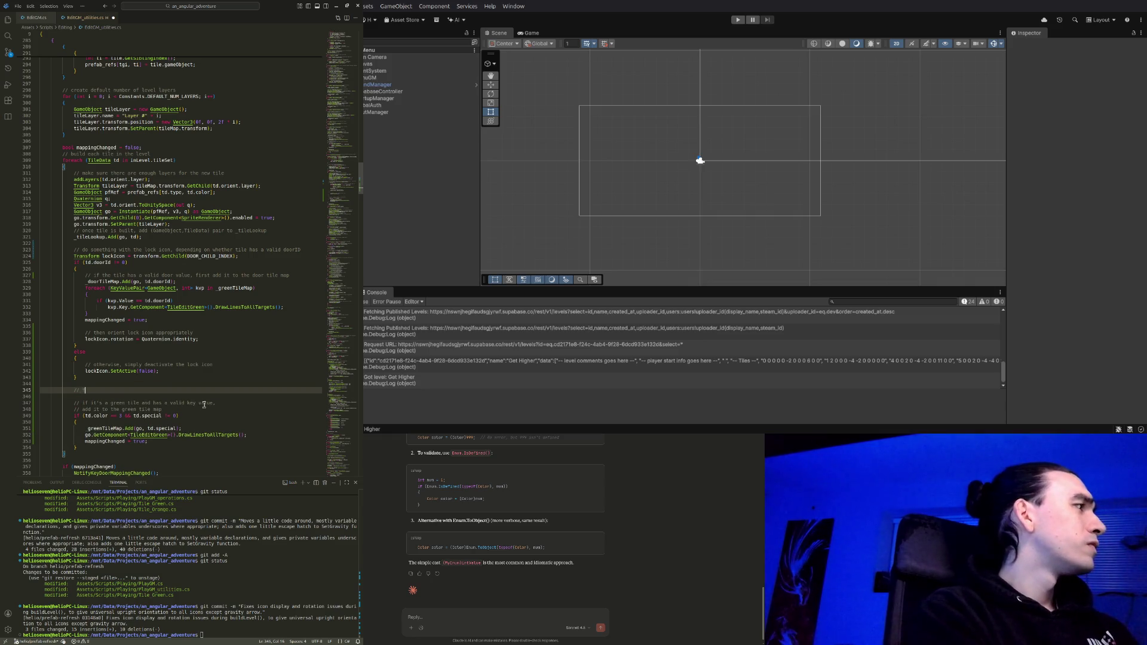
{"action": "type", "text": "from here on out,"}
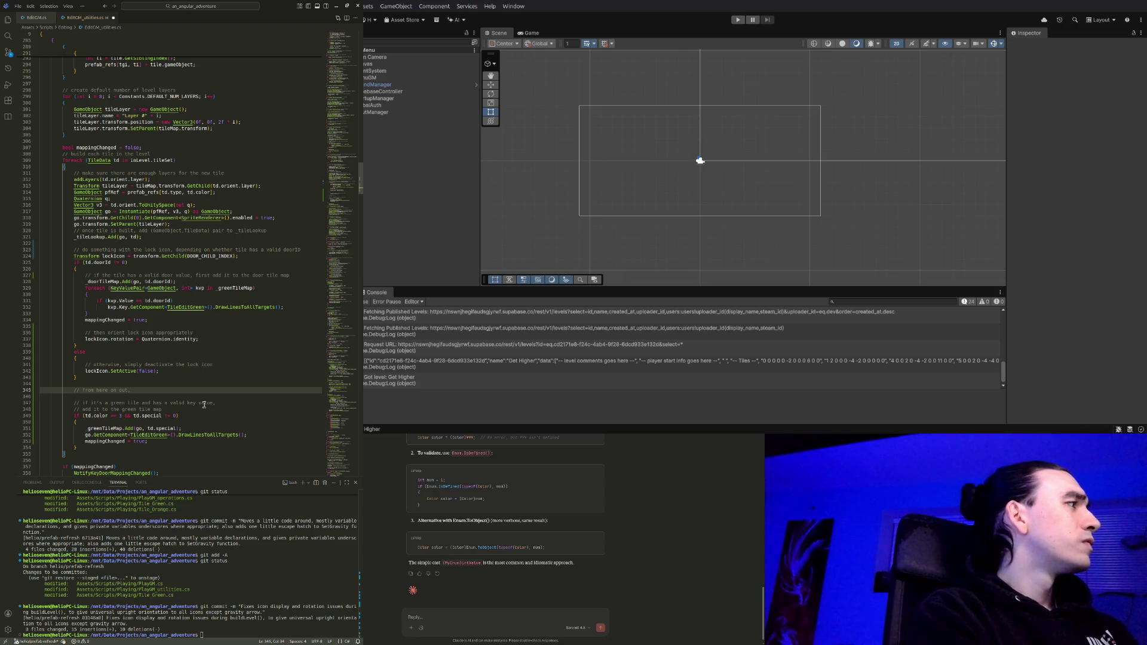
{"action": "type", "text": " all tile"}
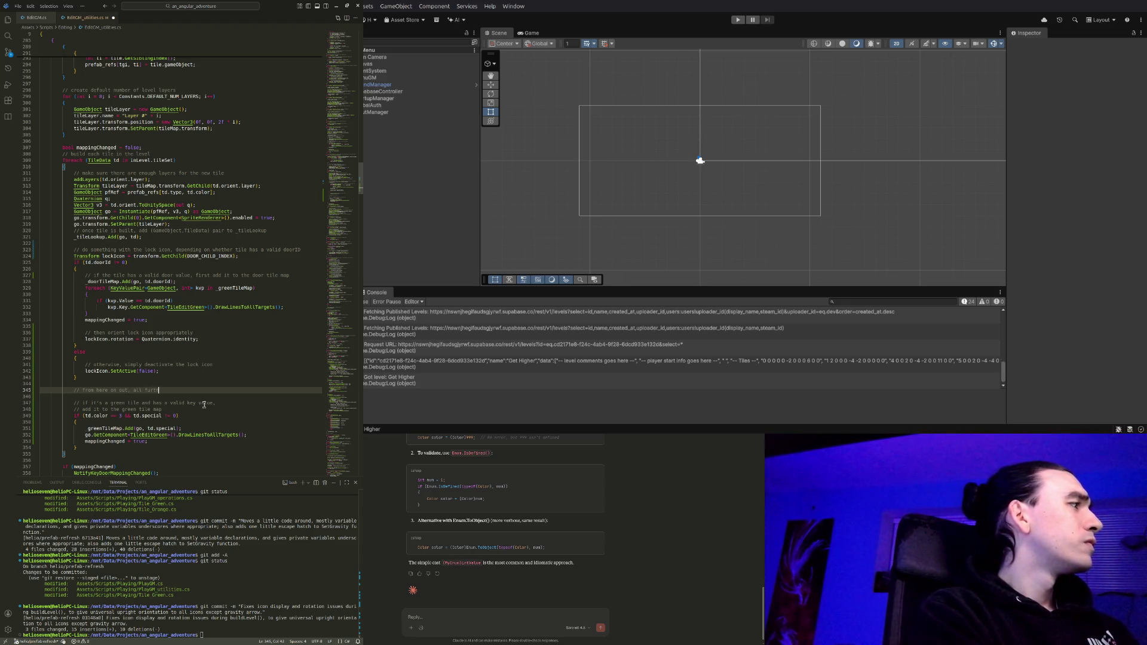
{"action": "type", "text": "sing"}
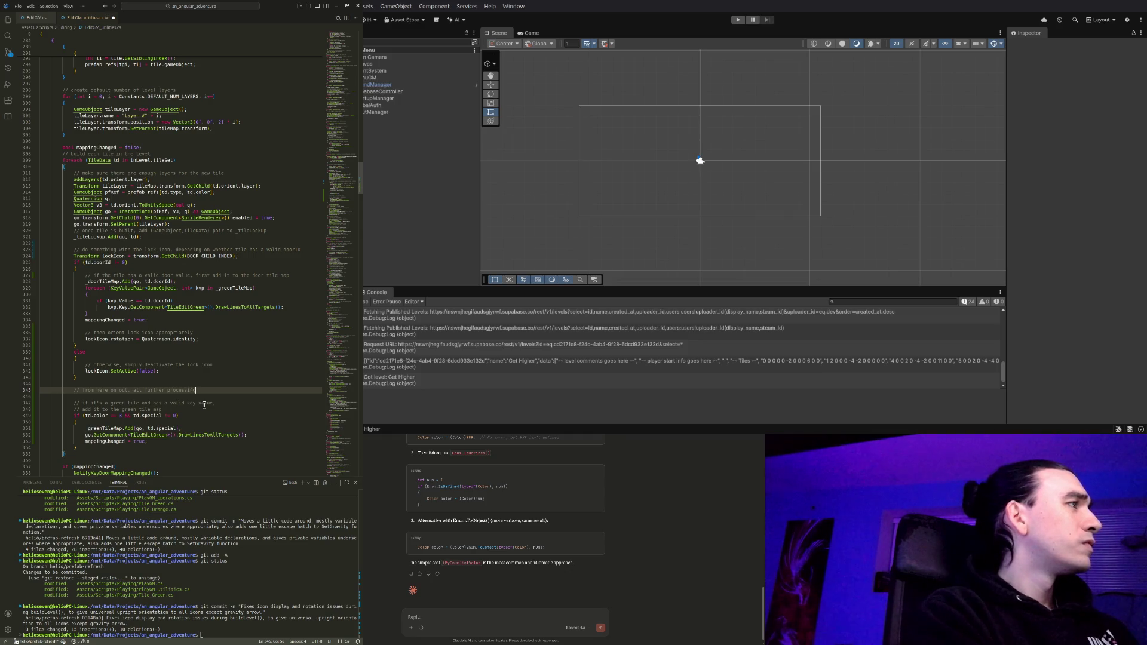
{"action": "type", "text": "o"}
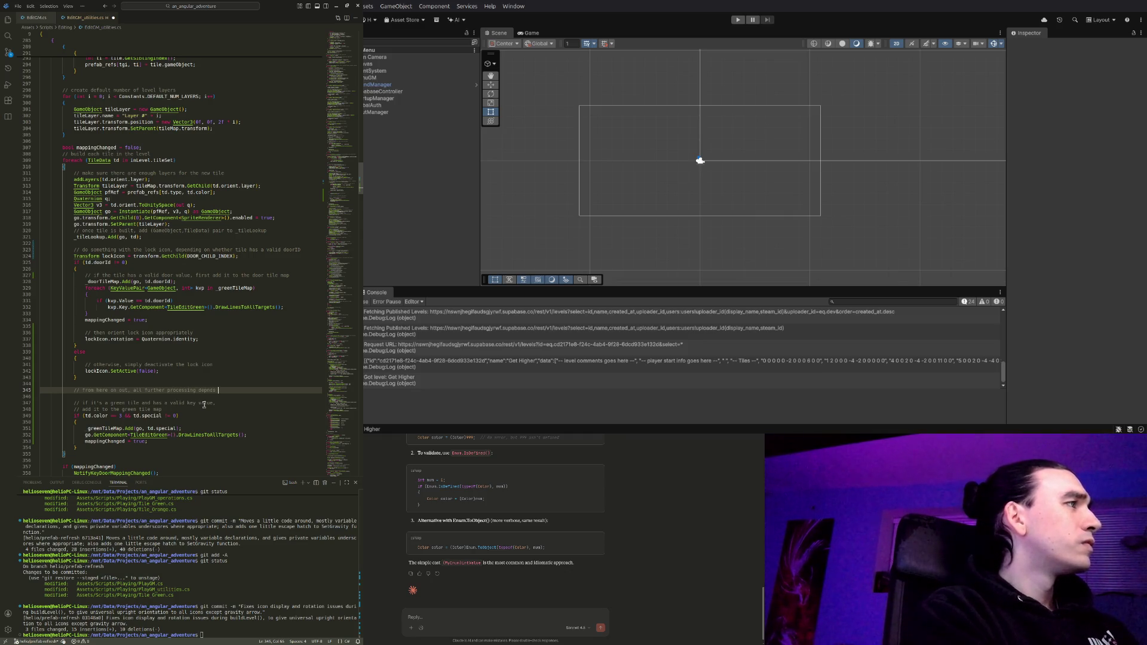
{"action": "type", "text": "nds on a"}
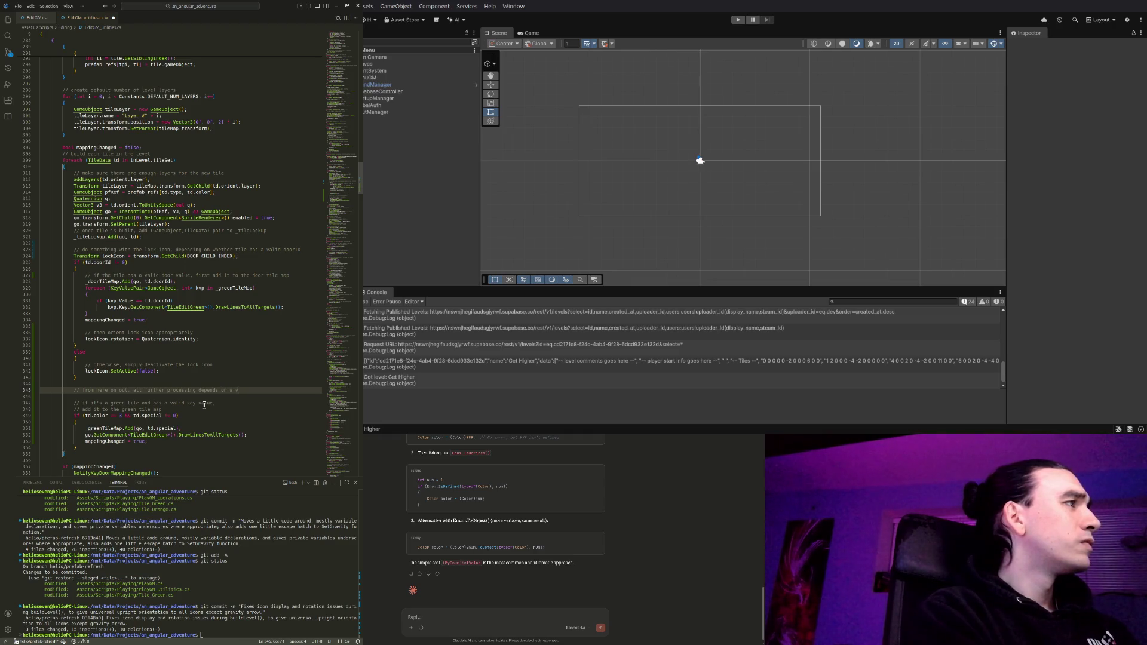
{"action": "type", "text": "id specia"}
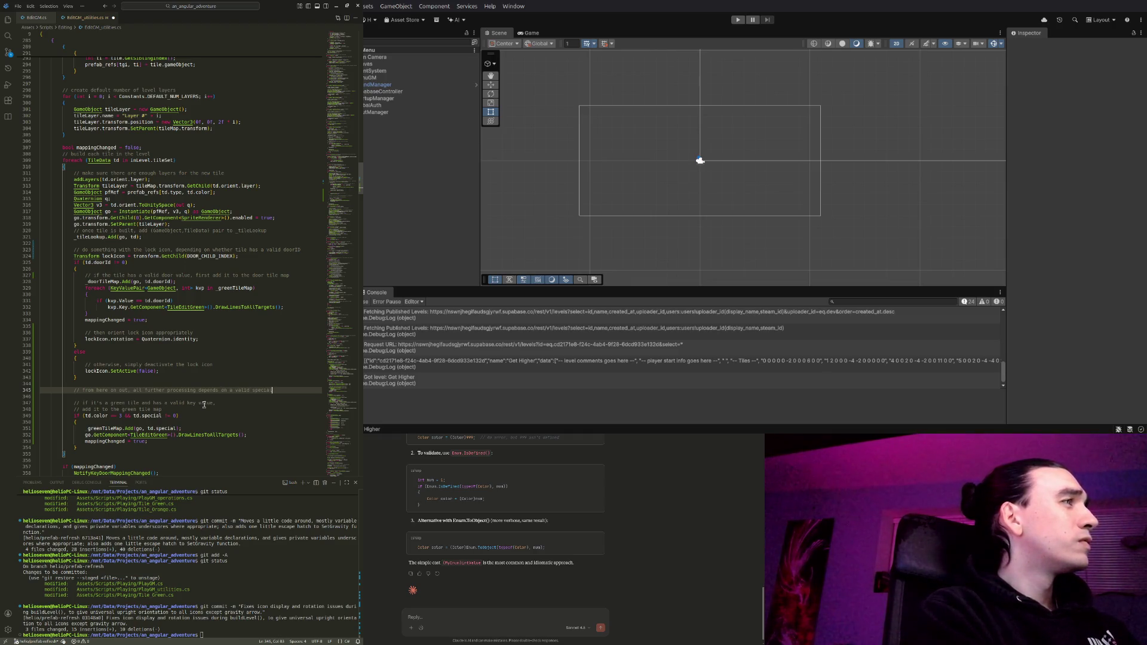
{"action": "key", "text": "BackSpace"}
{"action": "key", "text": "BackSpace"}
{"action": "key", "text": "BackSpace"}
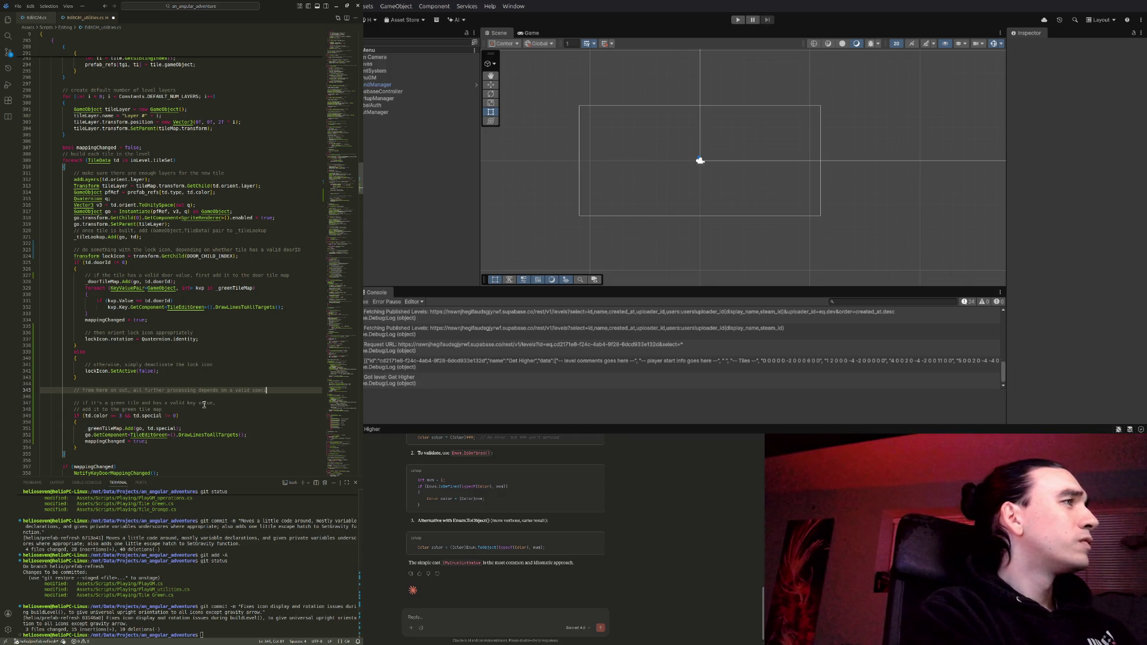
{"action": "type", "text": "i"}
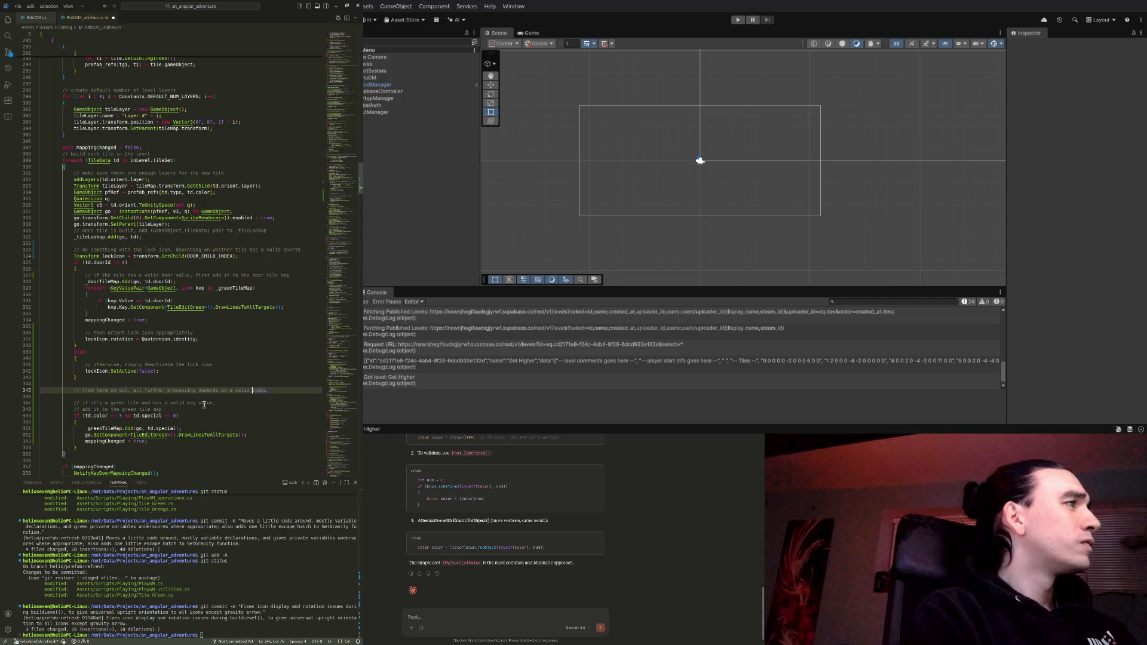
{"action": "type", "text": "tile having"}
Finish the comment as 'all further processing depends on tile having a valid special value', adding blank lines
{"action": "key", "text": "ctrl+Right"}
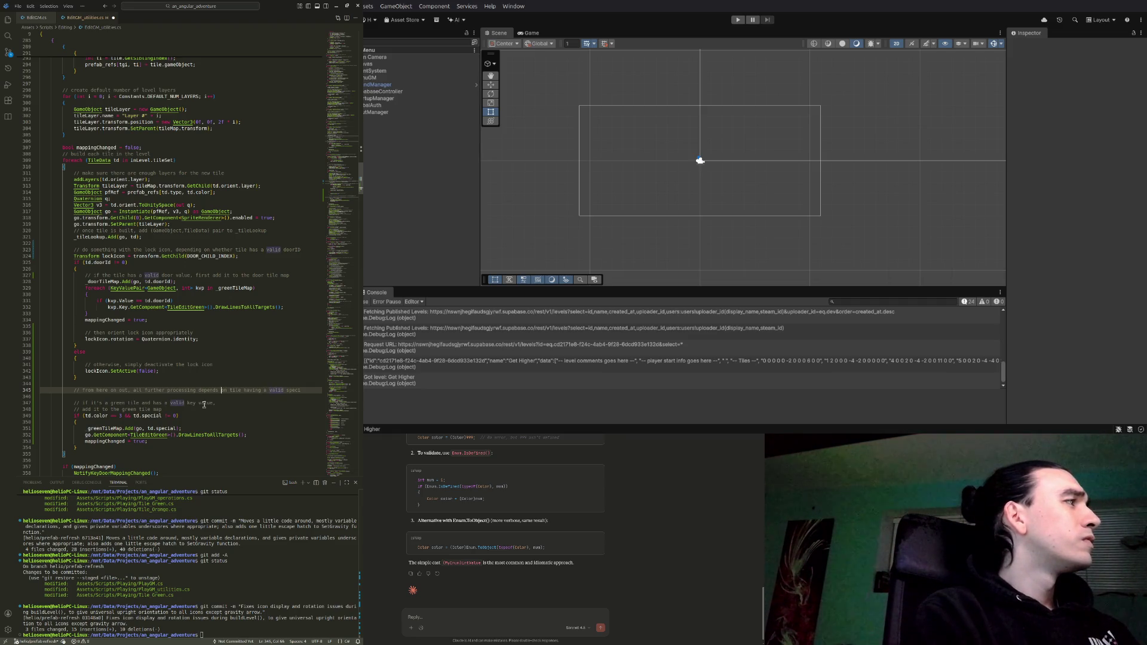
{"action": "key", "text": "ctrl+Left"}
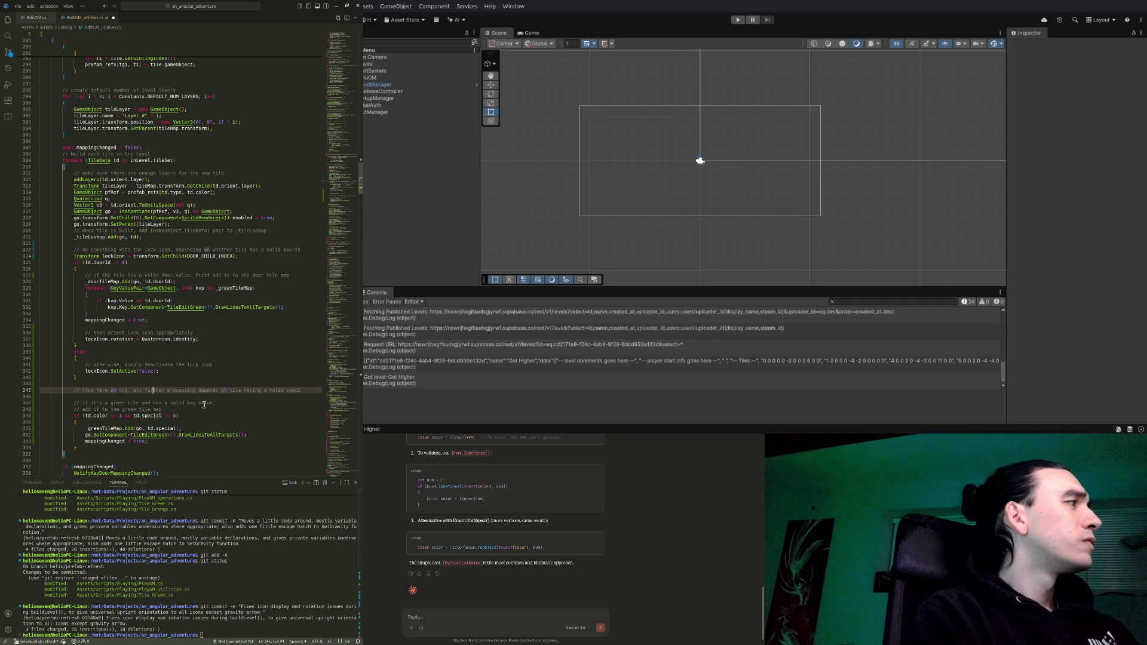
{"action": "key", "text": "ctrl+shift+Left"}
{"action": "key", "text": "ctrl+shift+Left"}
{"action": "key", "text": "ctrl+shift+Left"}
{"action": "key", "text": "BackSpace"}
{"action": "key", "text": "End"}
{"action": "type", "text": "al value"}
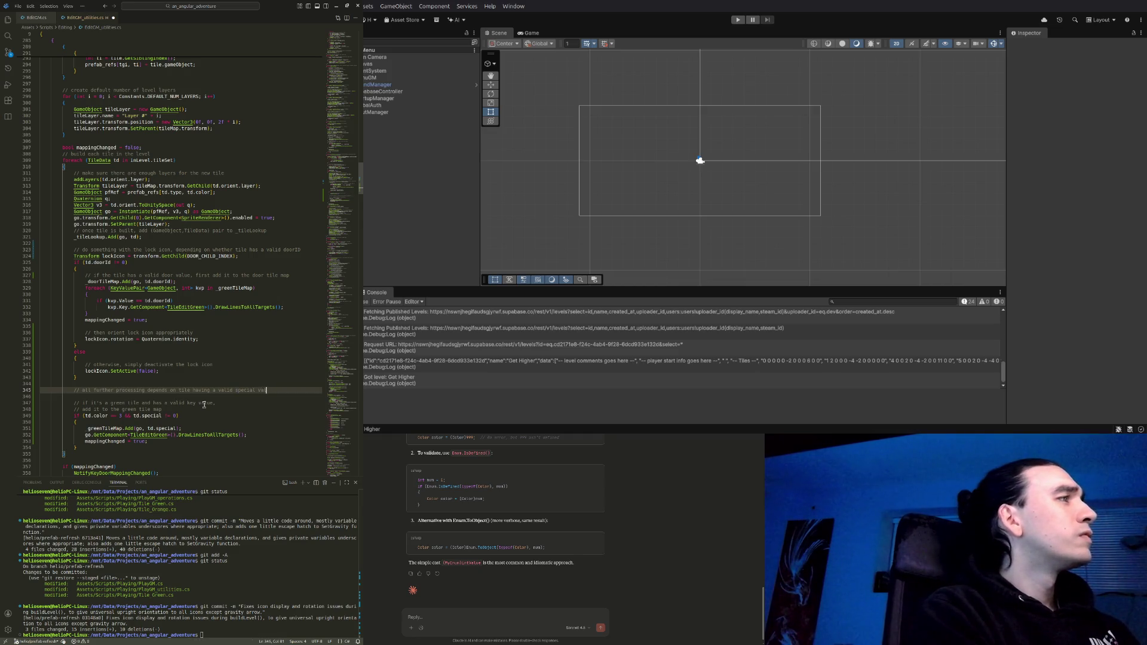
{"action": "key", "text": "Return"}
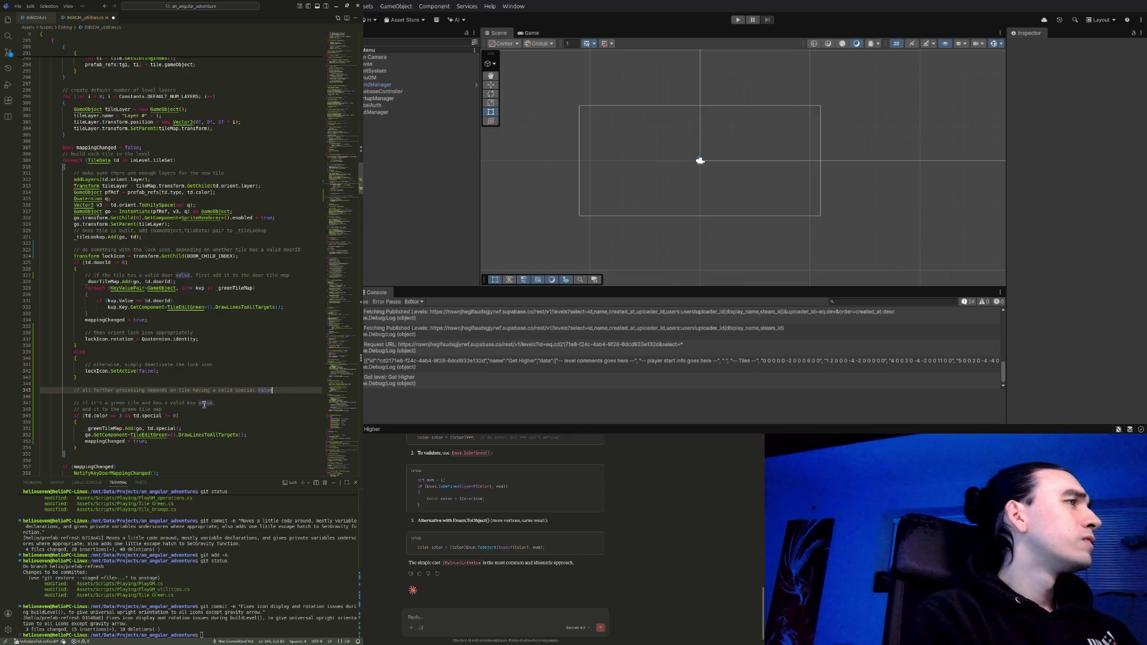
{"action": "key", "text": "Return"}
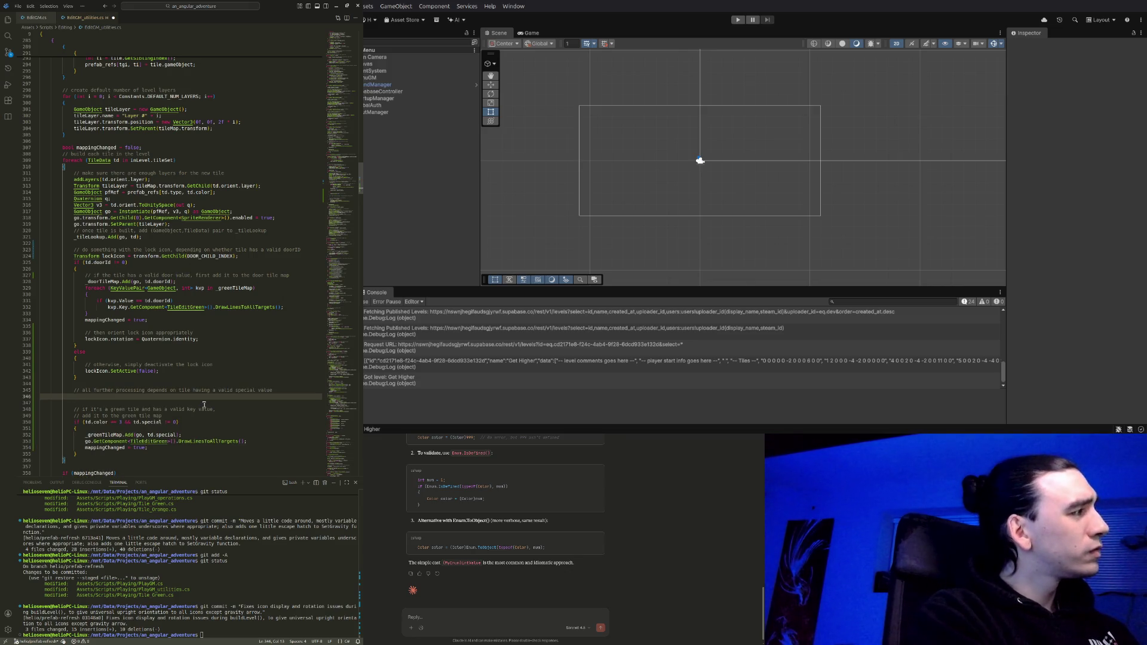
Add an early return when td.special == 0
{"action": "type", "text": "if (td."}
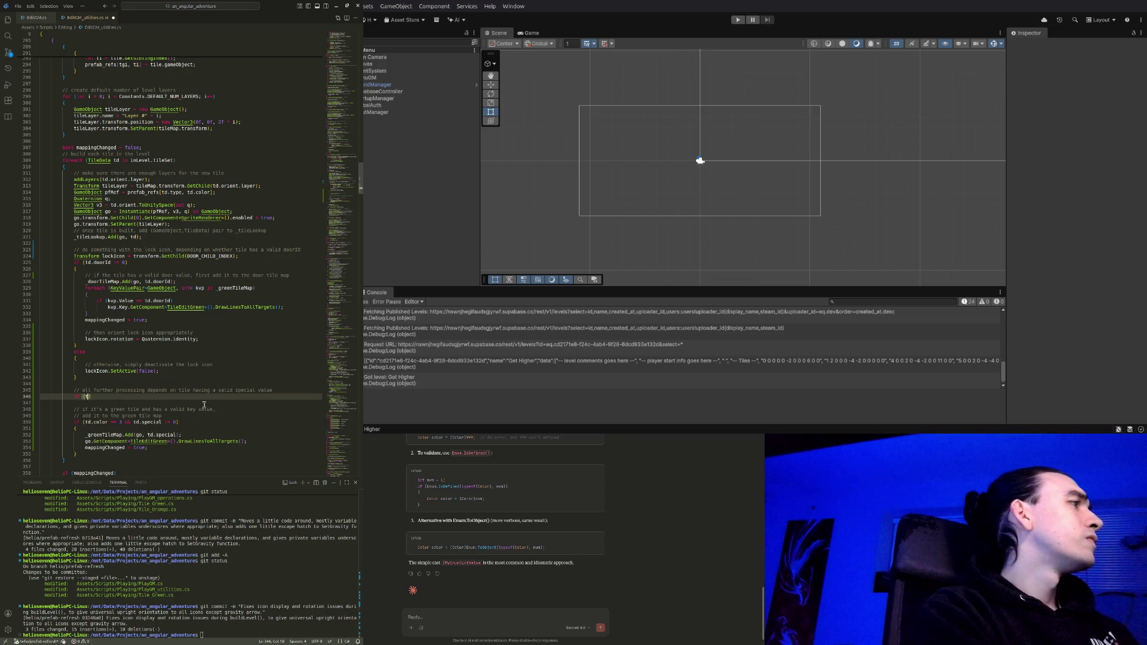
{"action": "type", "text": "special != 0"}
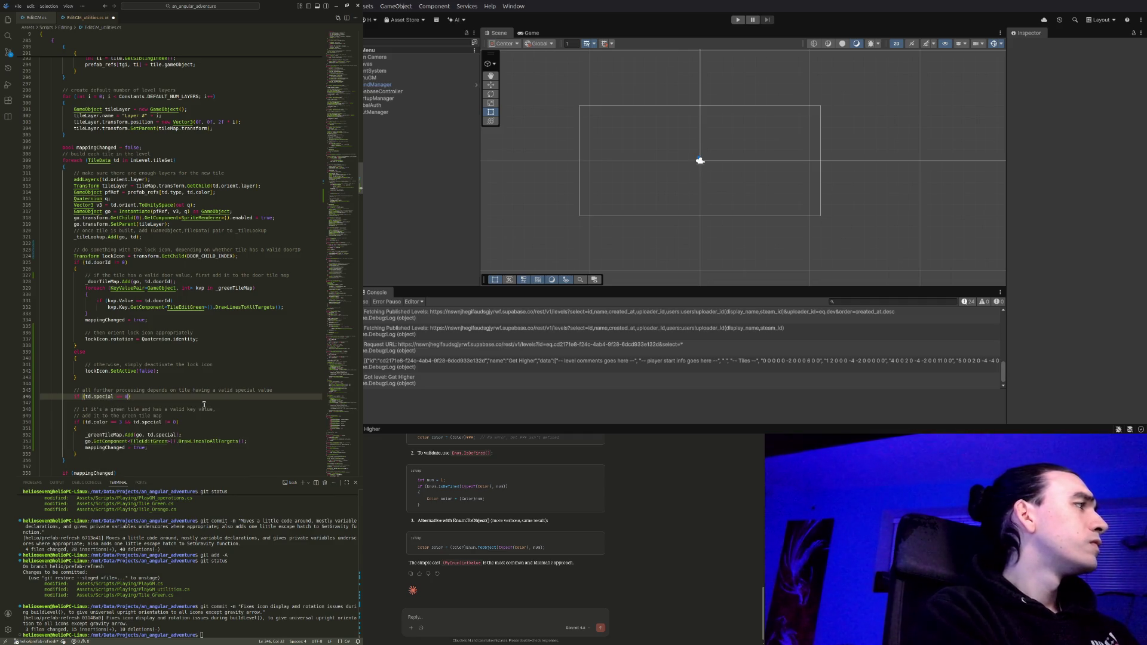
{"action": "key", "text": "Return"}
{"action": "key", "text": "Tab"}
{"action": "type", "text": "return;"}
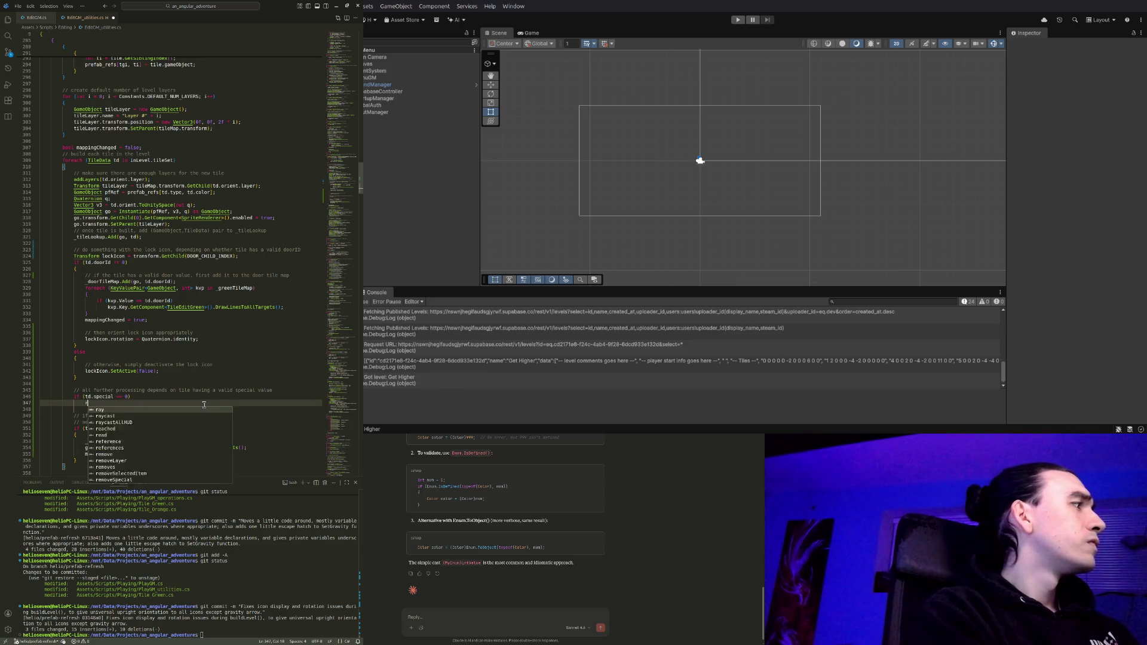
Delete the redundant '&& td.special != 0' clause from the green-tile condition and add blank lines after the block
{"action": "key", "text": "Down"}
{"action": "key", "text": "Down"}
{"action": "key", "text": "Down"}
{"action": "key", "text": "End"}
{"action": "key", "text": "Left"}
{"action": "key", "text": "ctrl+shift+Left"}
{"action": "key", "text": "ctrl+shift+Left"}
{"action": "key", "text": "ctrl+shift+Left"}
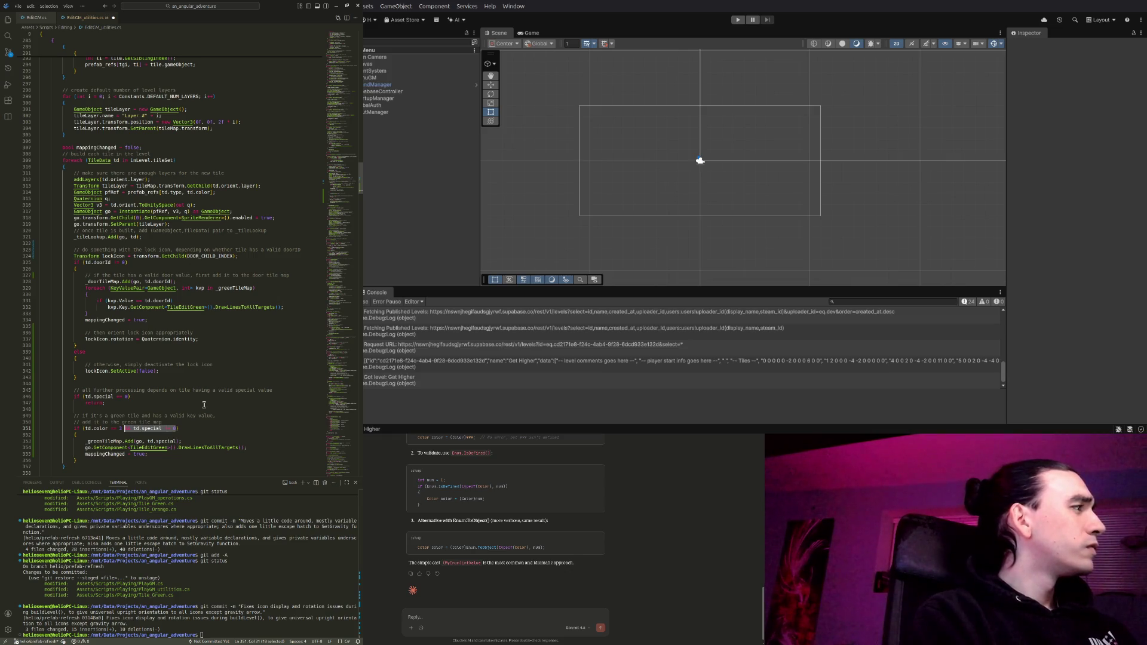
{"action": "key", "text": "BackSpace"}
{"action": "key", "text": "BackSpace"}
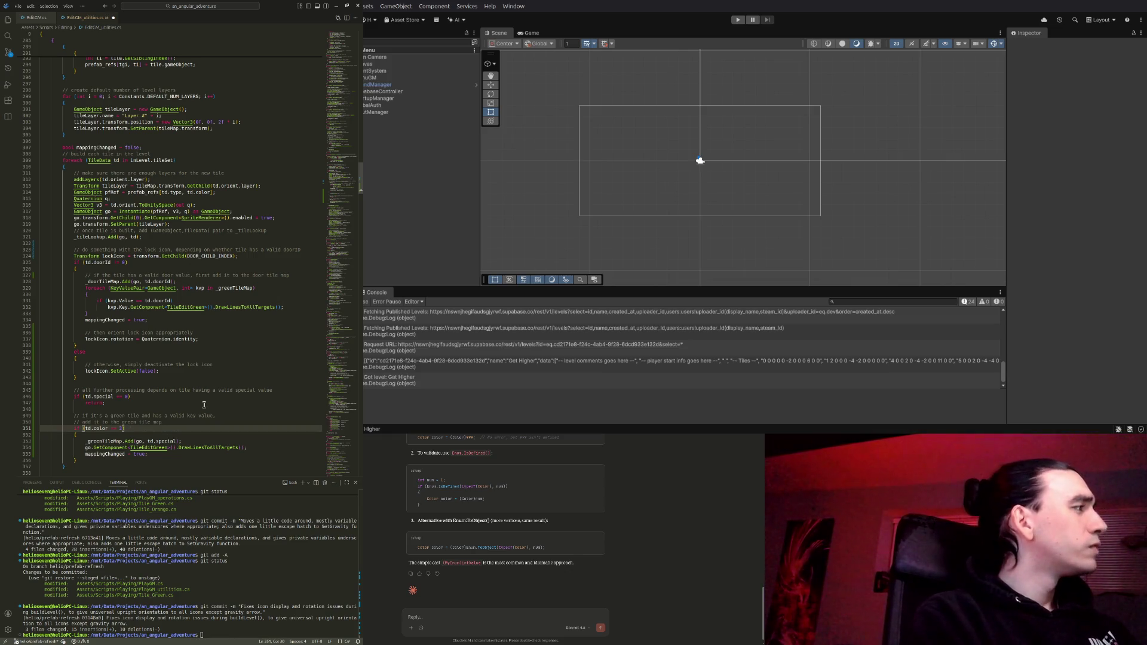
{"action": "key", "text": "Down"}
{"action": "key", "text": "Down"}
{"action": "key", "text": "Down"}
{"action": "scroll", "coordinate": [204, 405], "scroll_direction": "down", "scroll_amount": 2}
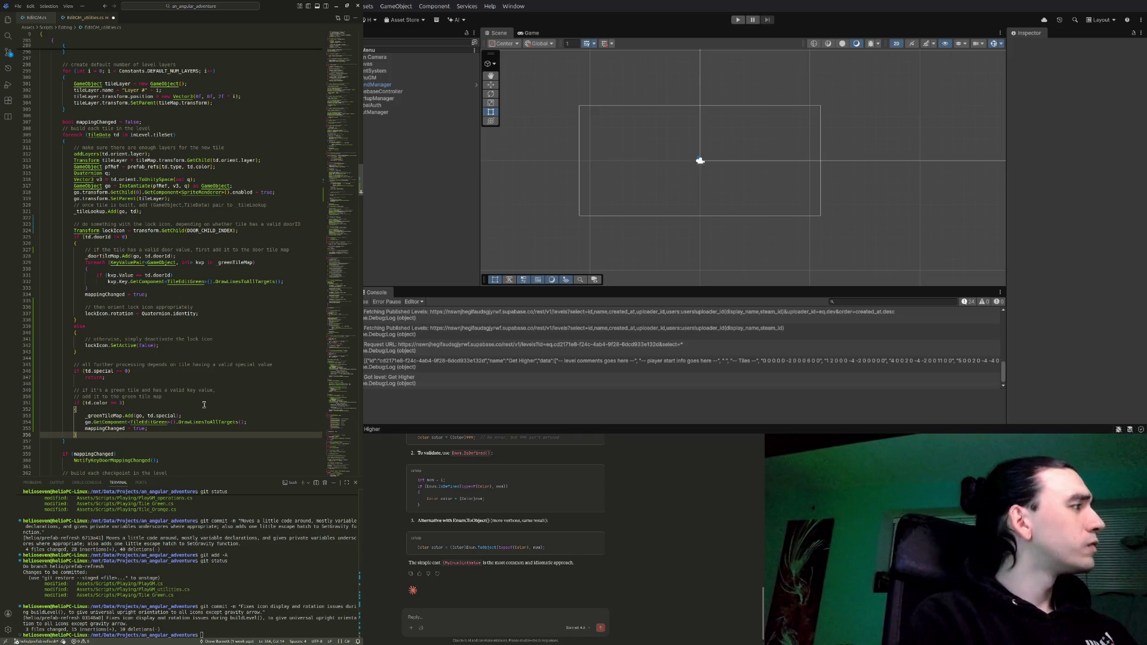
{"action": "key", "text": "Return"}
{"action": "key", "text": "Return"}
{"action": "type", "text": "// if"}
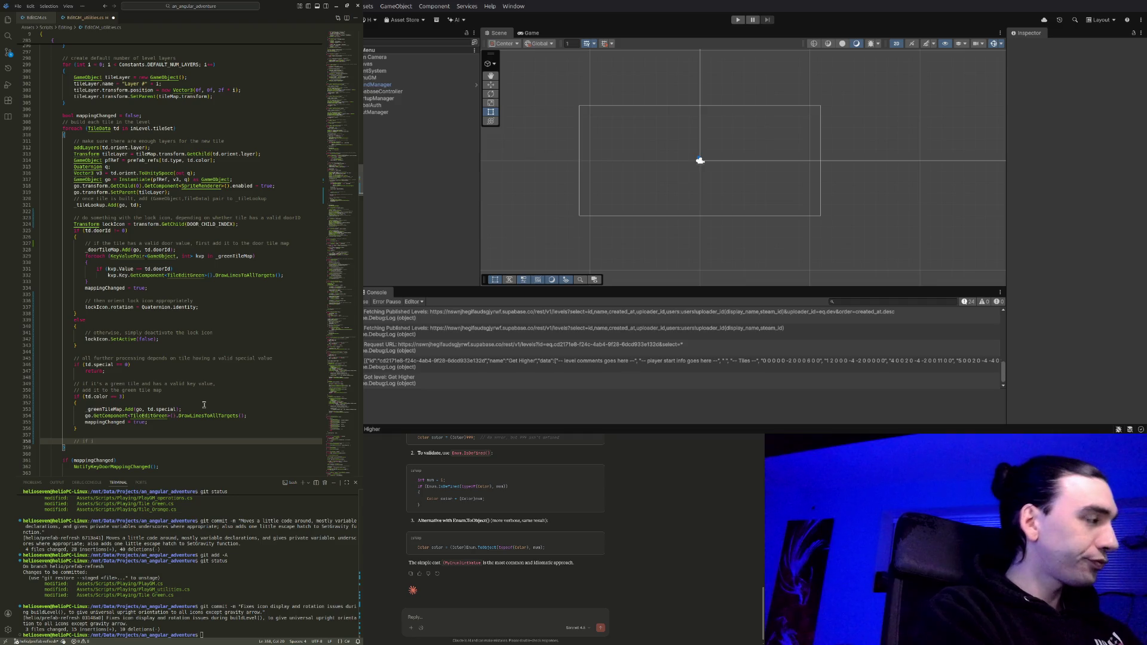
{"action": "key", "text": "Return"}
{"action": "type", "text": "i"}
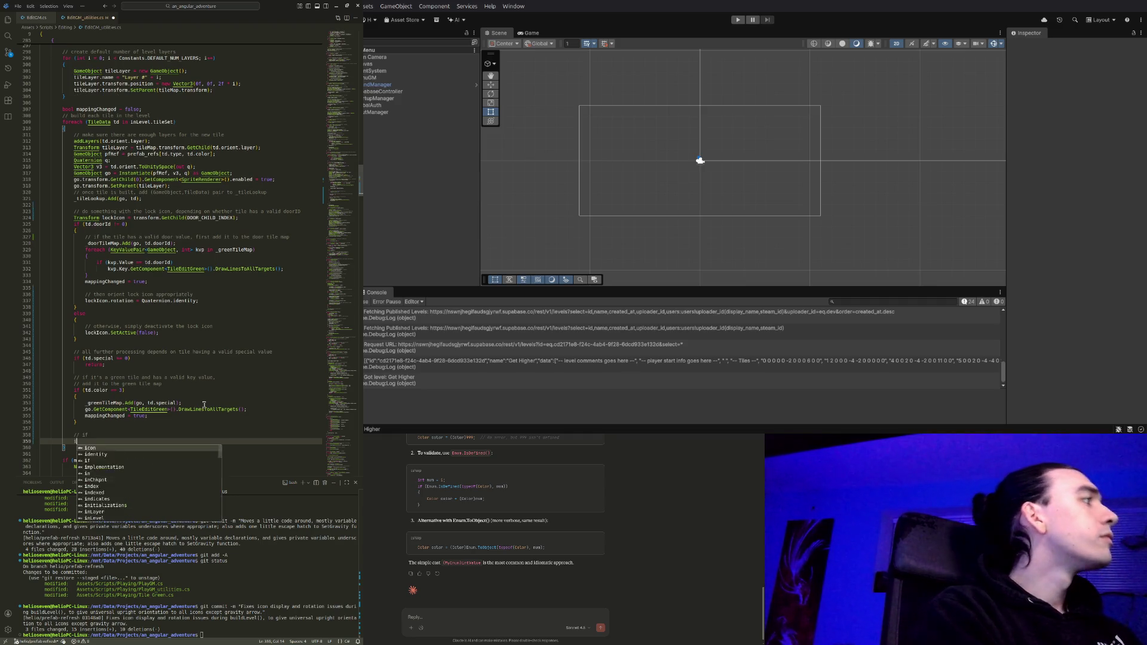
{"action": "type", "text": "f (td.col"}
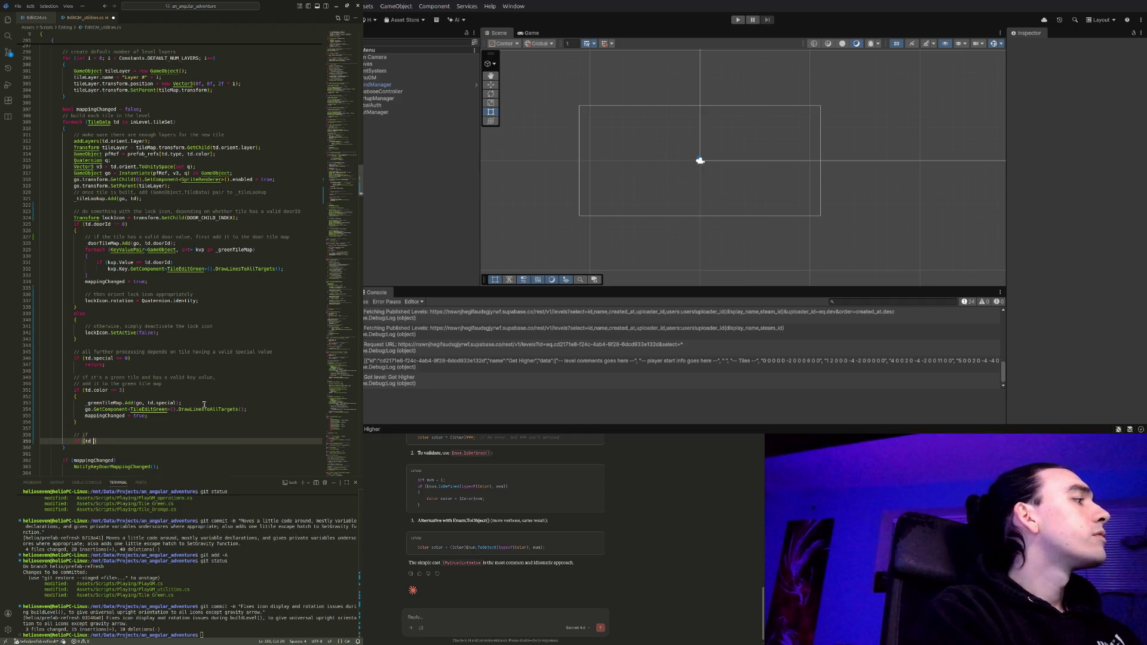
{"action": "type", "text": "or "}
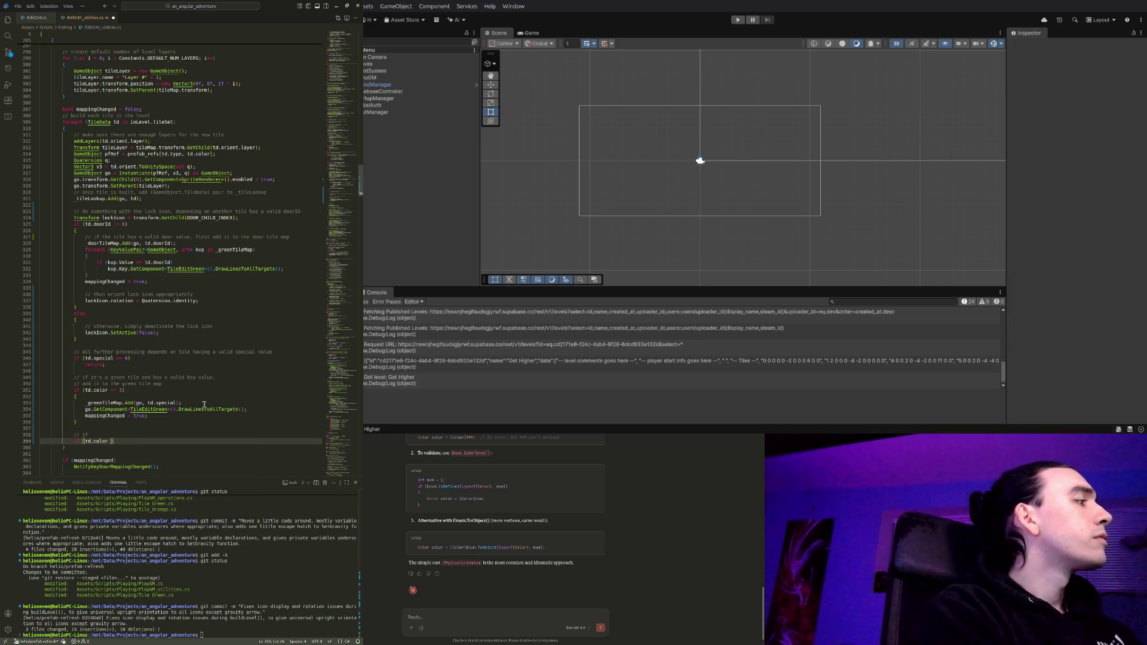
{"action": "type", "text": "=="}
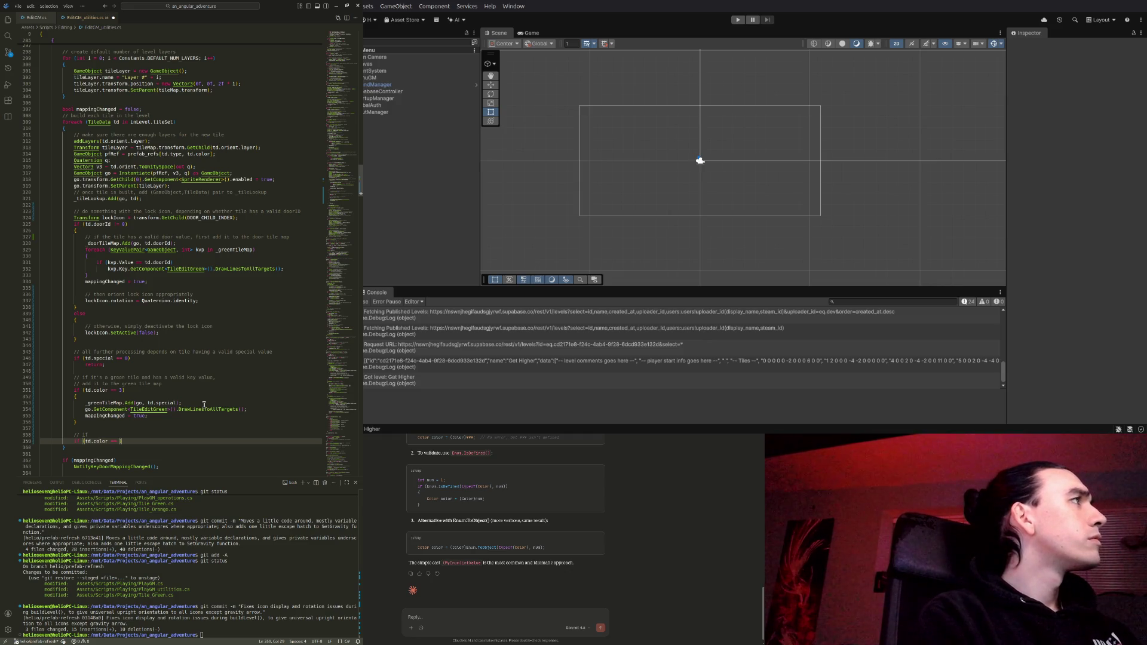
{"action": "key", "text": "ctrl+shift+Return"}
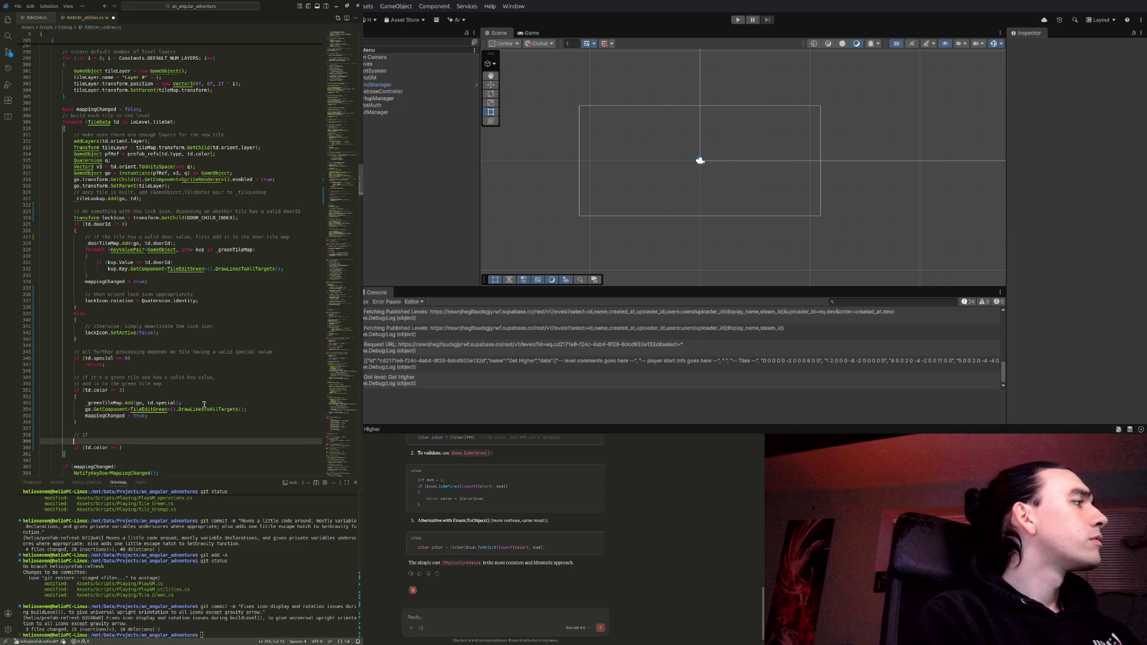
{"action": "type", "text": "Tra"}
{"action": "key", "text": "Tab"}
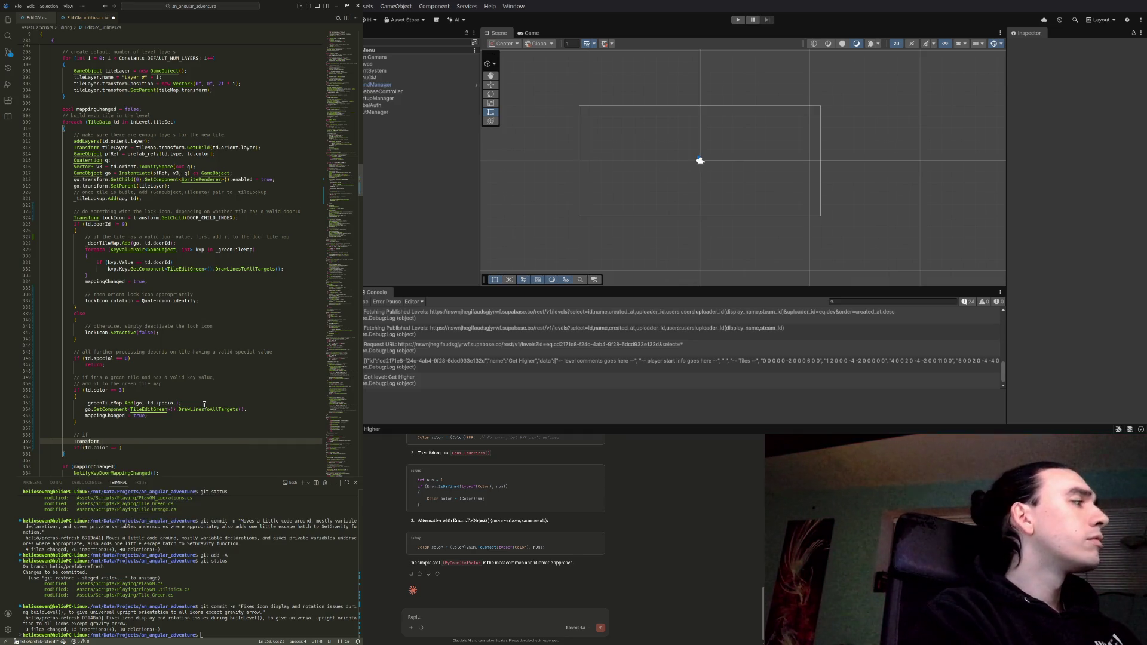
{"action": "type", "text": "spec"}
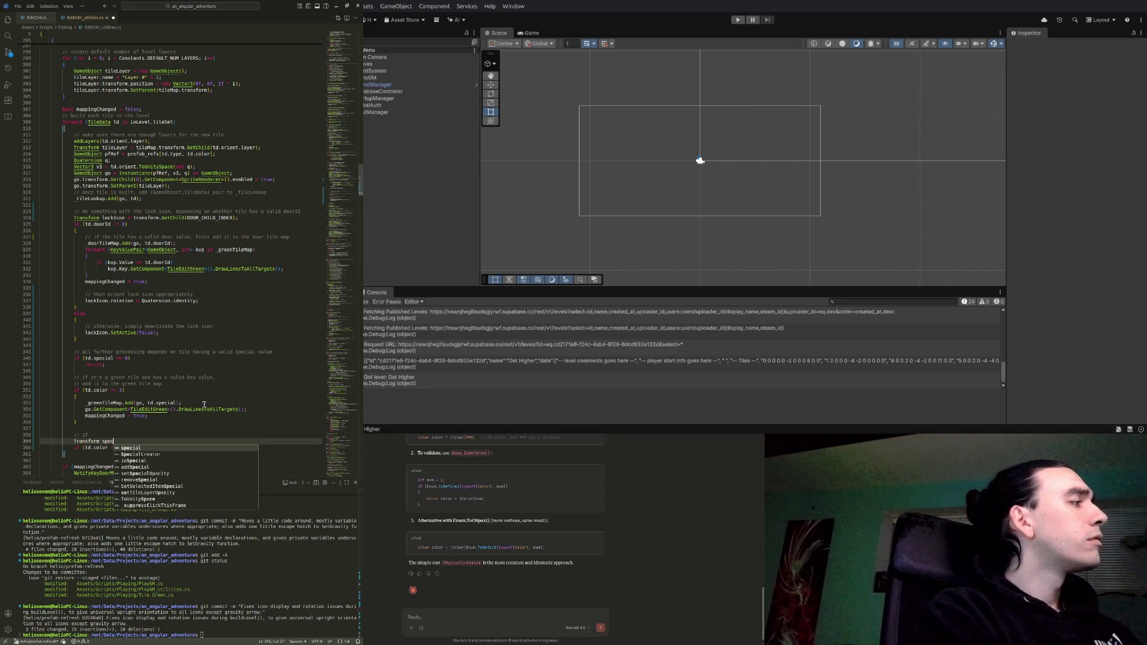
{"action": "type", "text": "Icon = transform"}
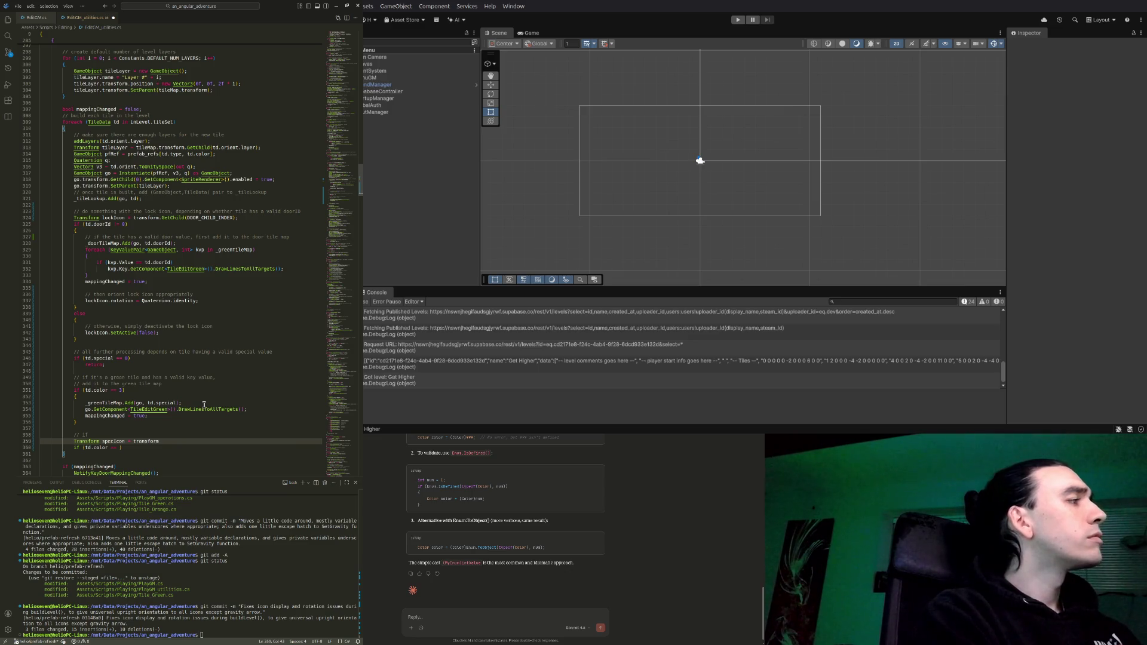
{"action": "type", "text": ".GetChil"}
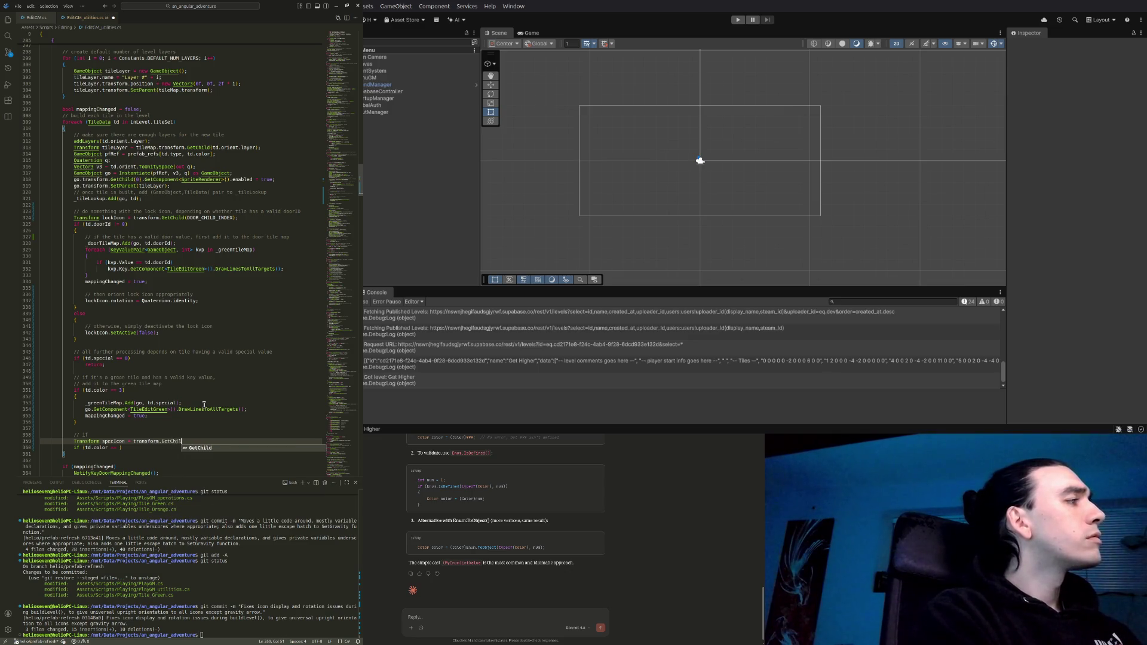
{"action": "key", "text": "Tab"}
{"action": "type", "text": "("}
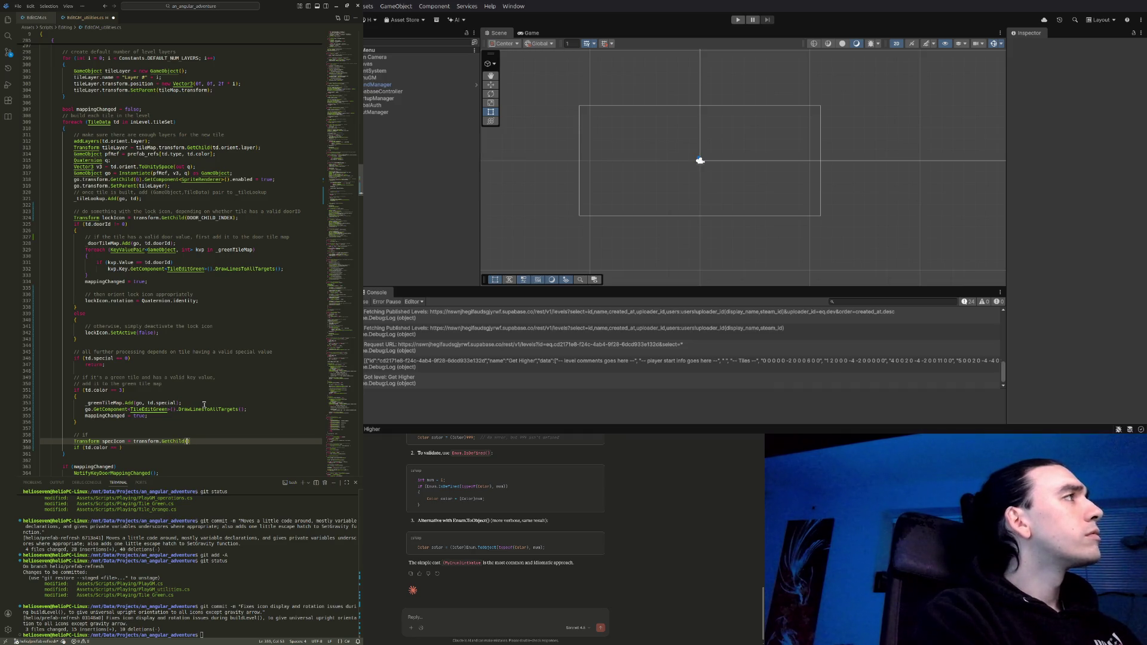
{"action": "type", "text": "ARROW_"}
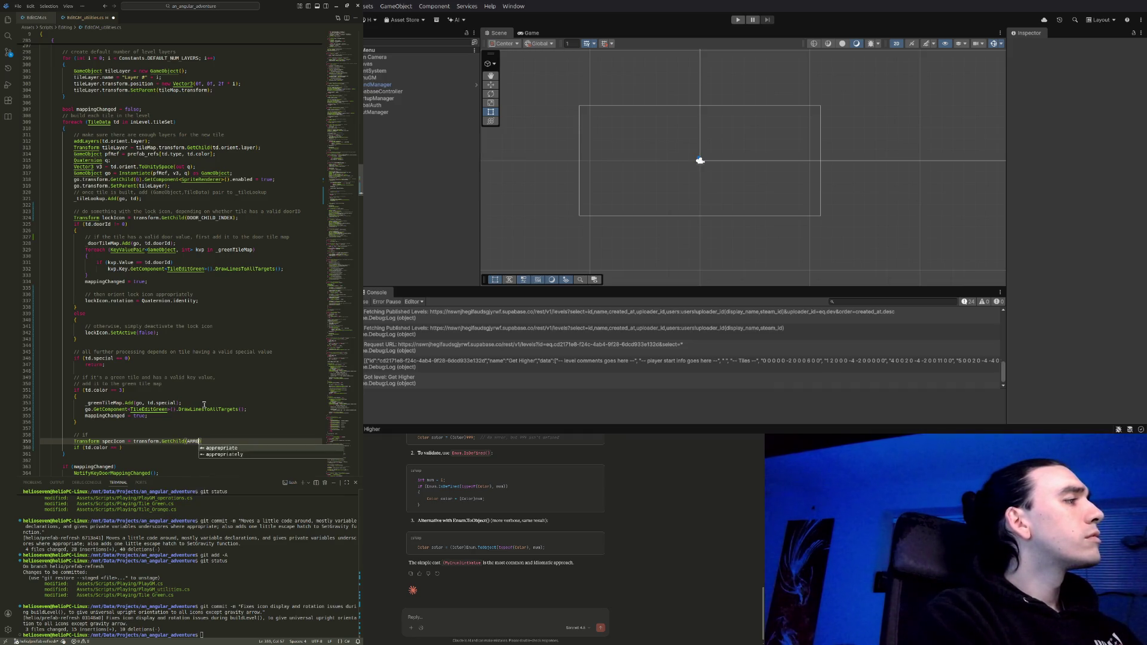
{"action": "type", "text": "OR_K"}
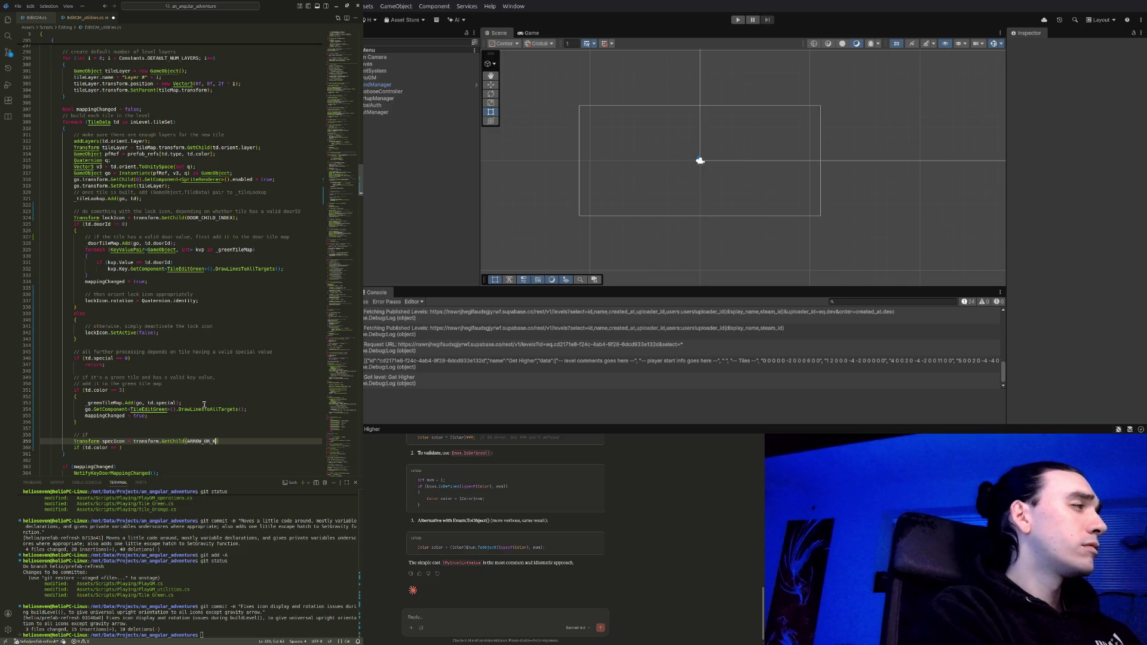
{"action": "type", "text": "EY_CHILD_INDEX"}
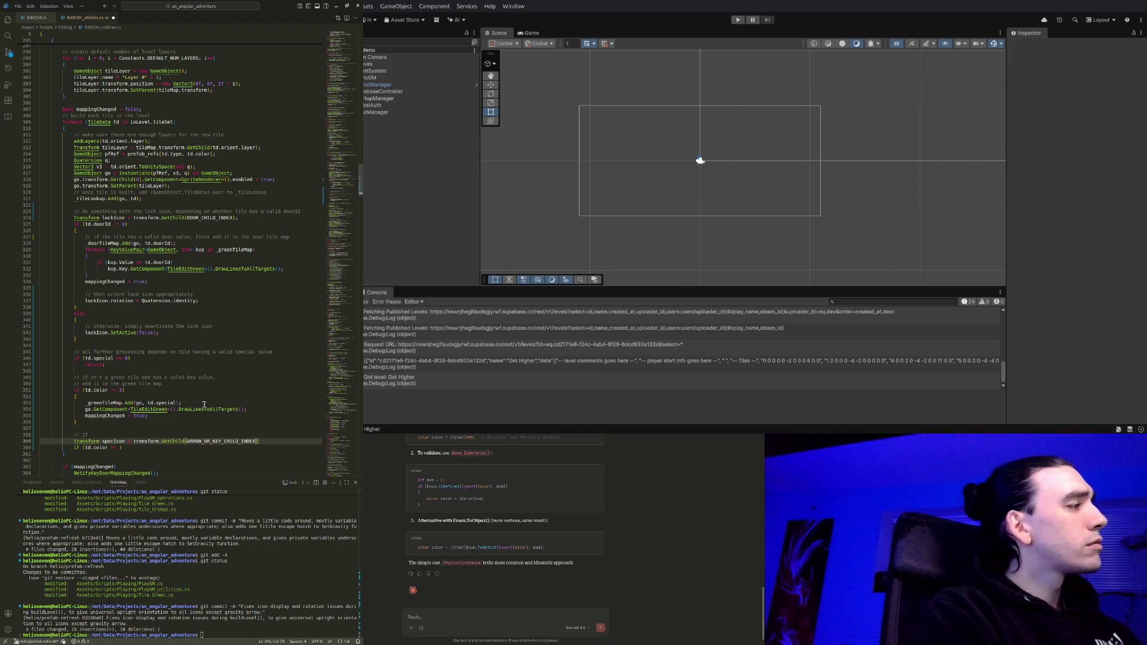
{"action": "type", "text": ";"}
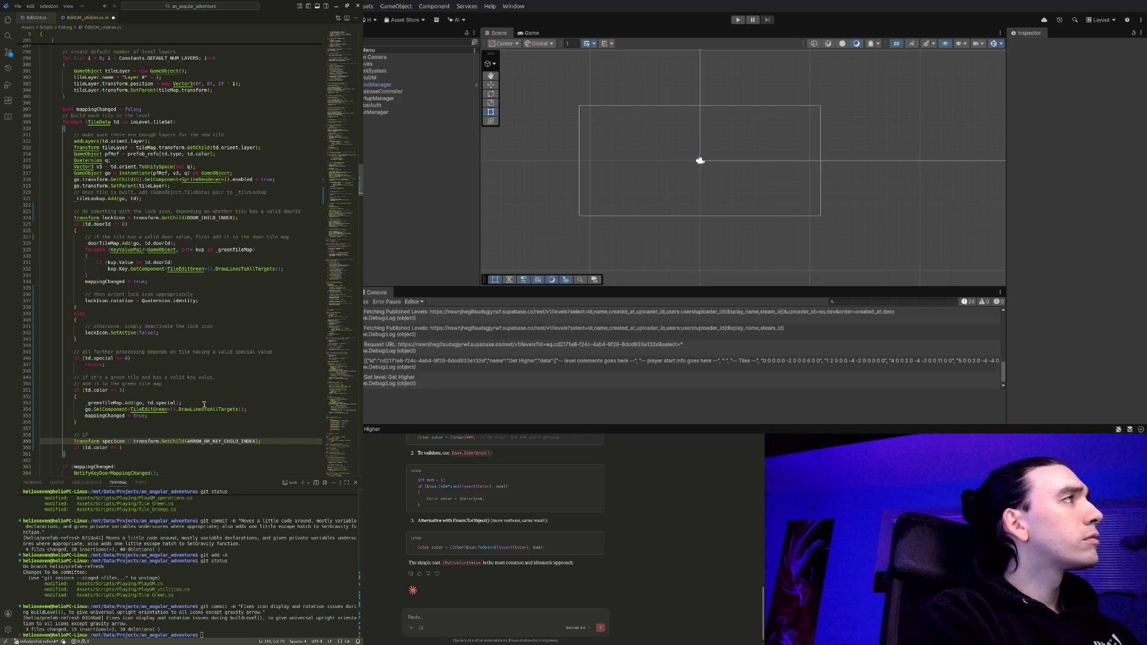
{"action": "key", "text": "Down"}
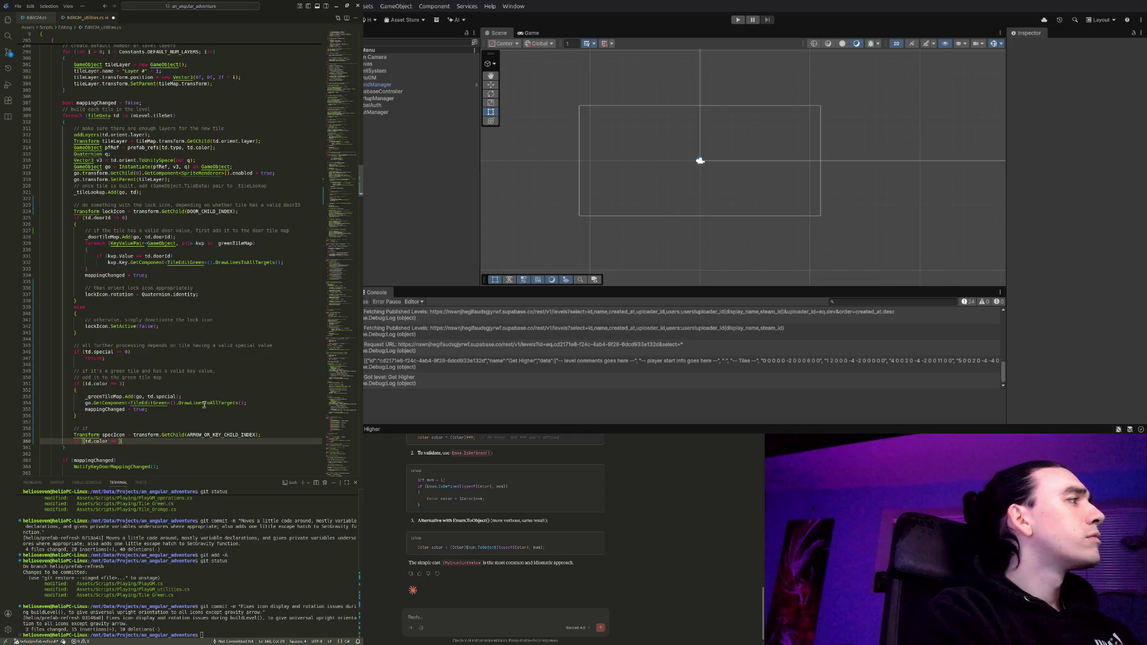
{"action": "type", "text": "3"}
{"action": "type", "text": " || td.co"}
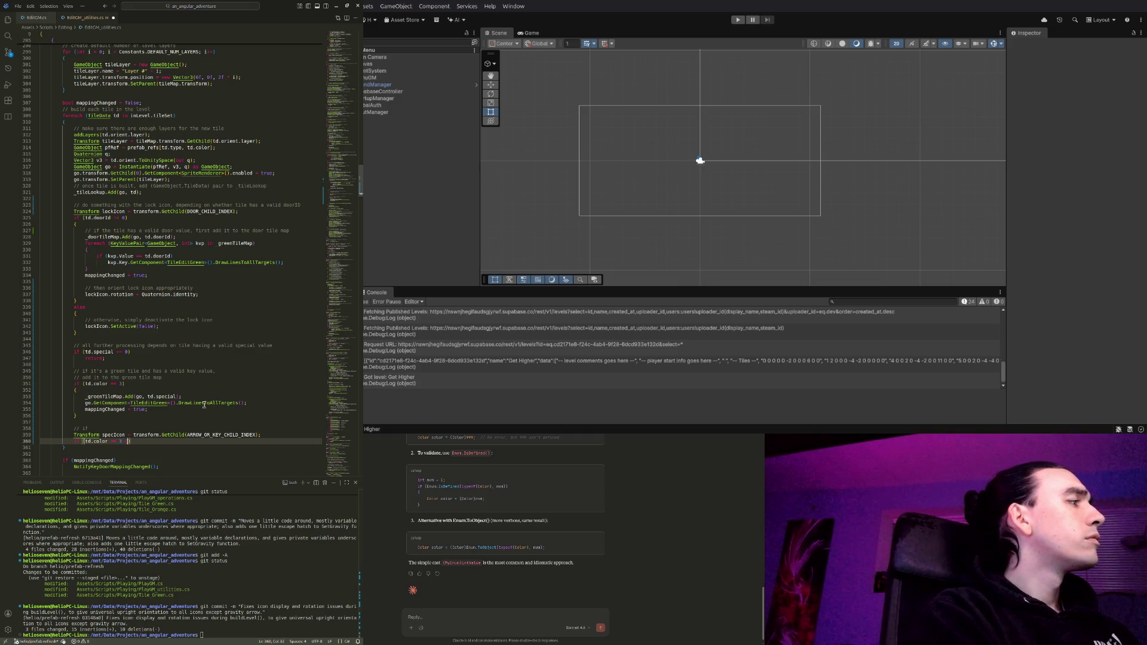
{"action": "type", "text": "lor"}
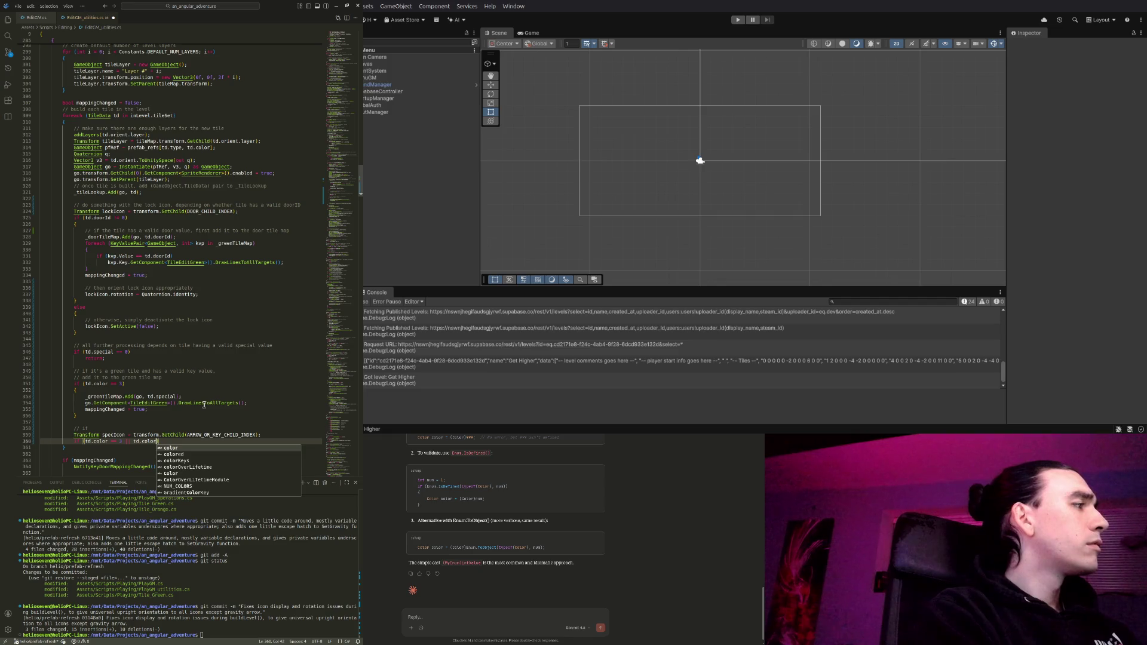
{"action": "type", "text": " == 4)"}
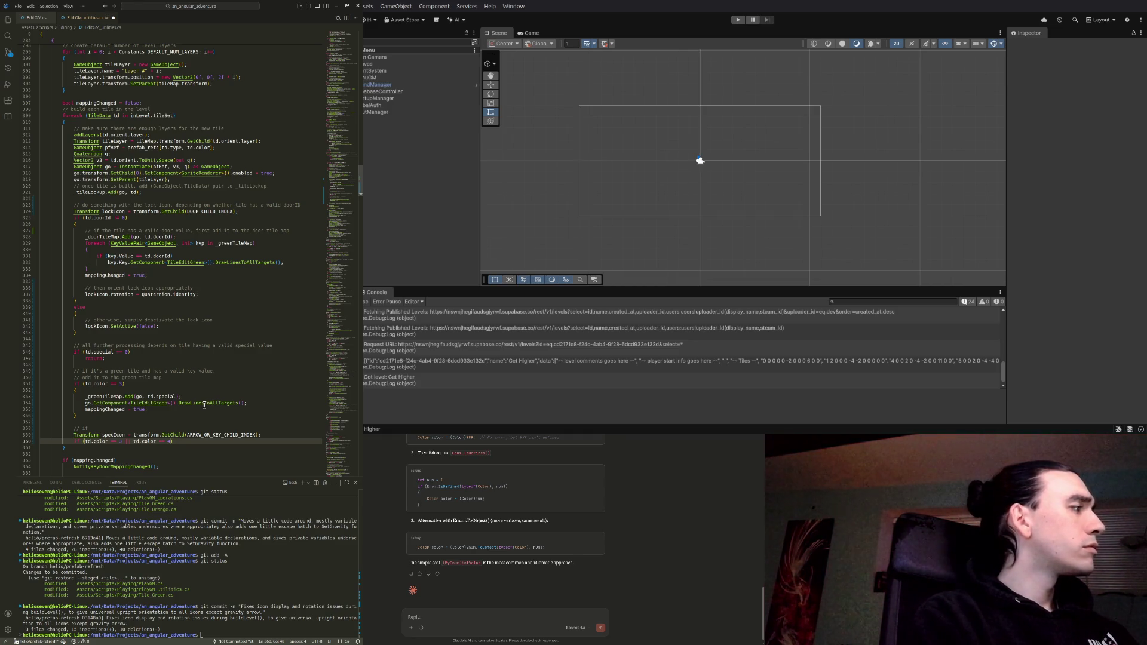
{"action": "key", "text": "Return"}
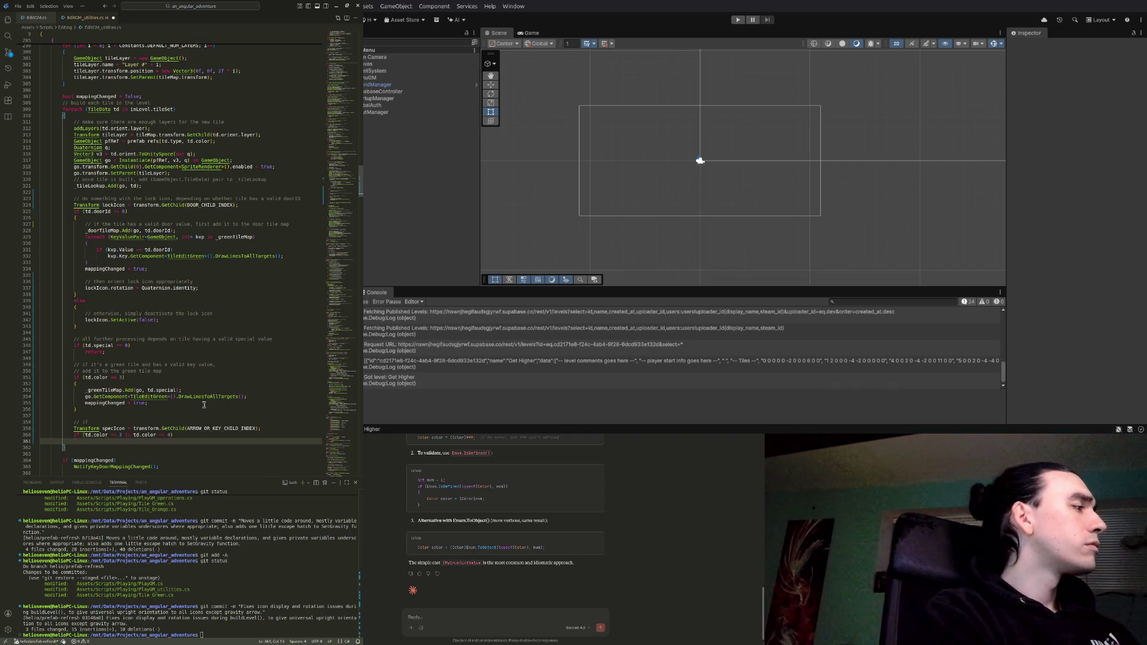
{"action": "type", "text": "{"}
{"action": "key", "text": "Return"}
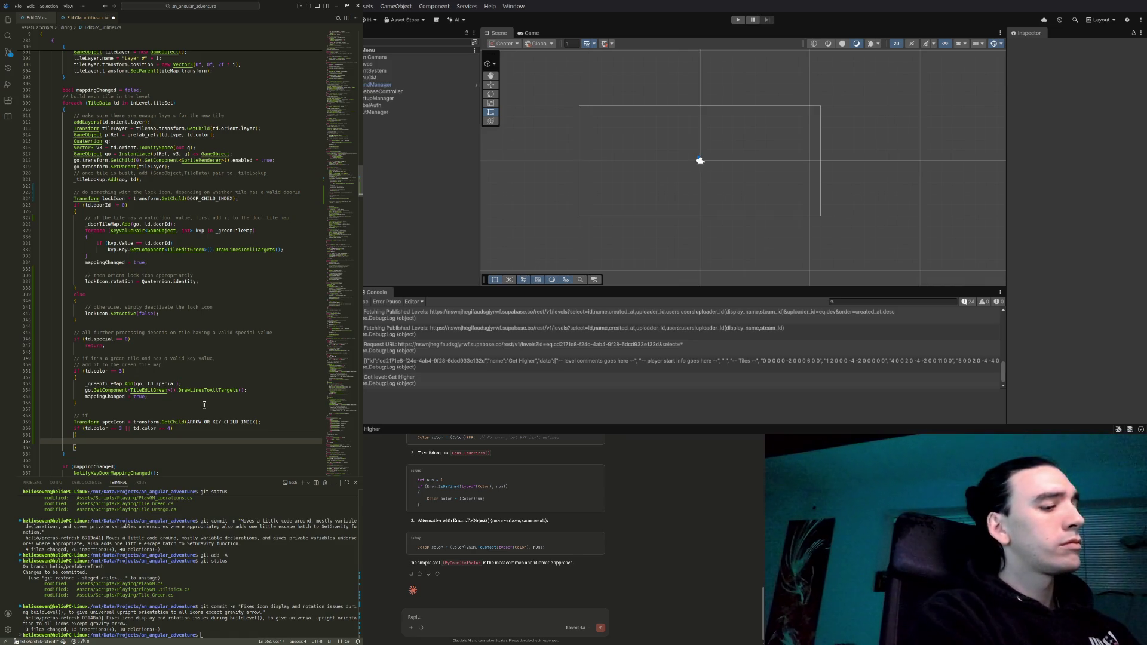
{"action": "key", "text": "ctrl+shift+p"}
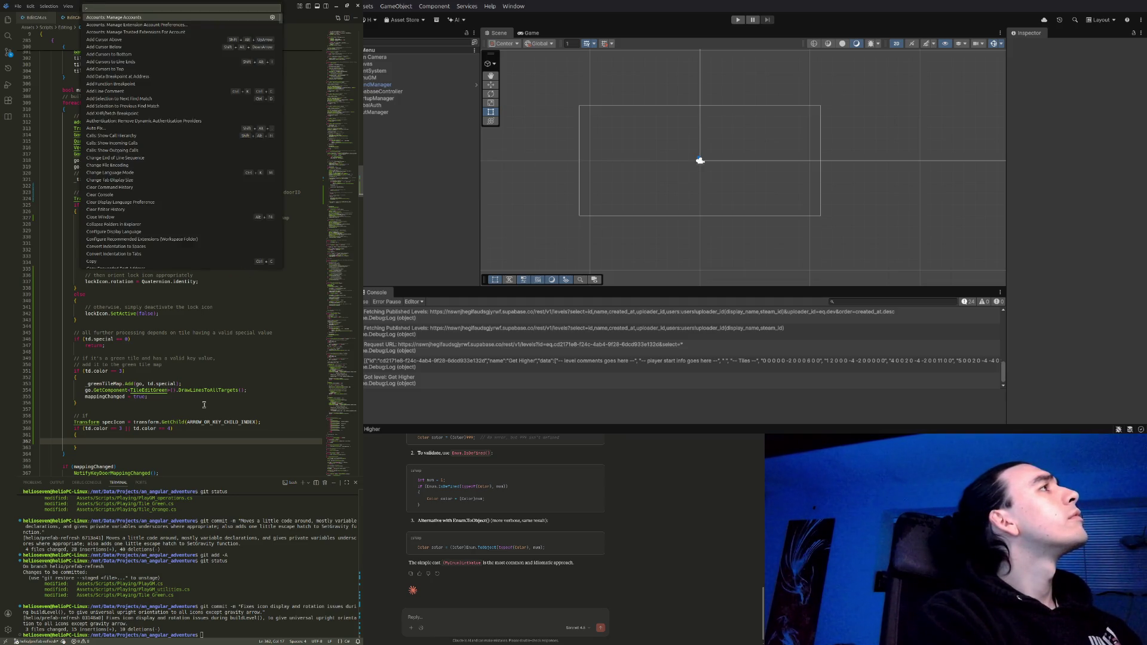
Dismiss the command list, put the caret at line 359, and bring up recent files with Ctrl+P
{"action": "key", "text": "Escape"}
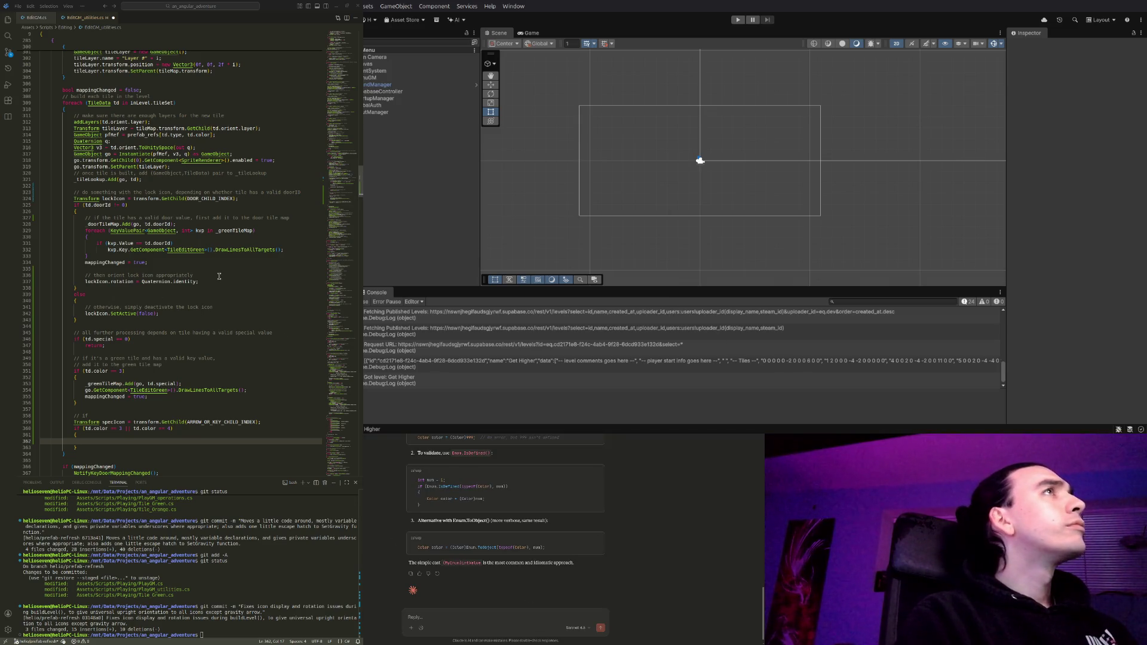
{"action": "left_click", "coordinate": [282, 422]}
{"action": "scroll", "coordinate": [266, 333], "scroll_direction": "down", "scroll_amount": 1}
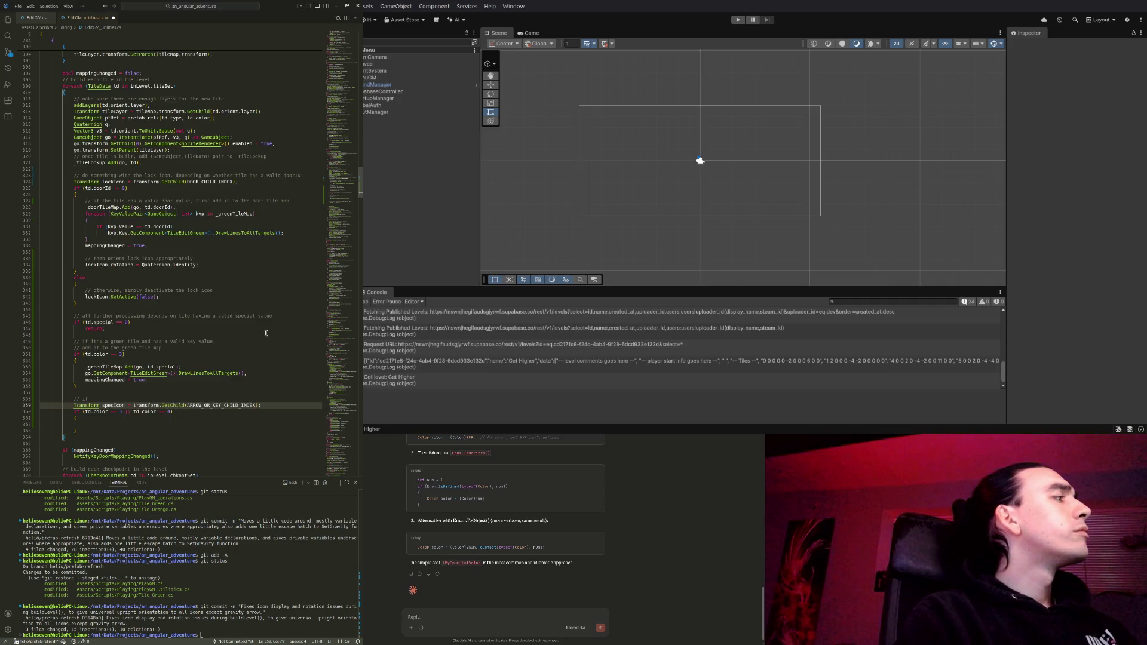
{"action": "key", "text": "ctrl+p"}
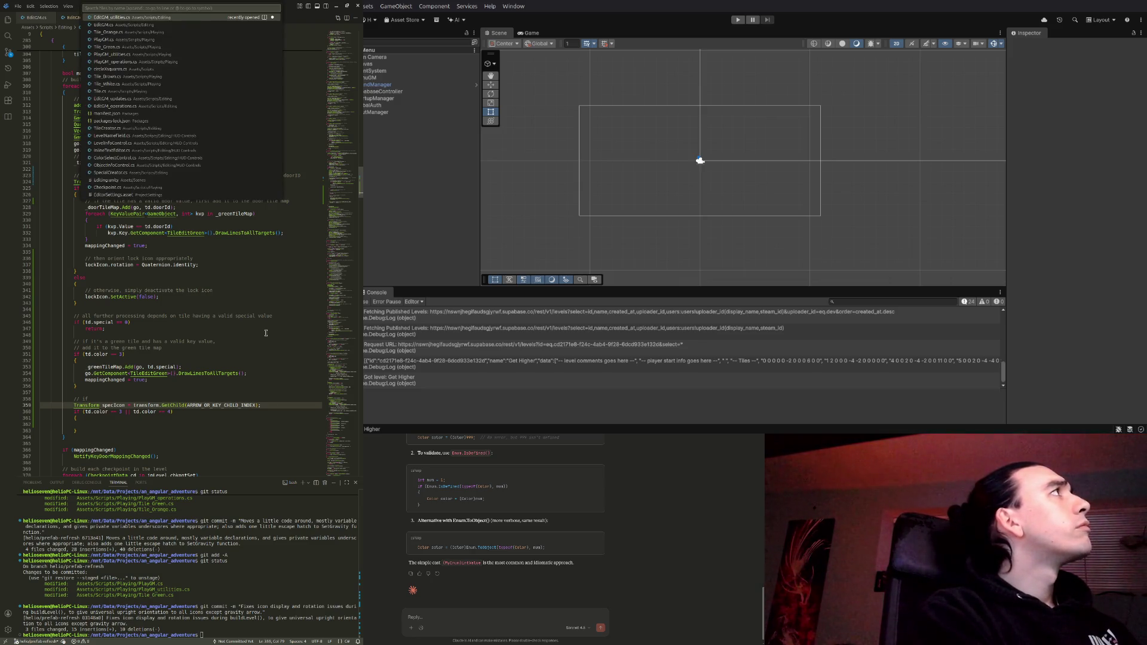
Open PlayGM_utilities.cs and select its spec icon handling on lines 167–171
{"action": "type", "text": "PlayGM"}
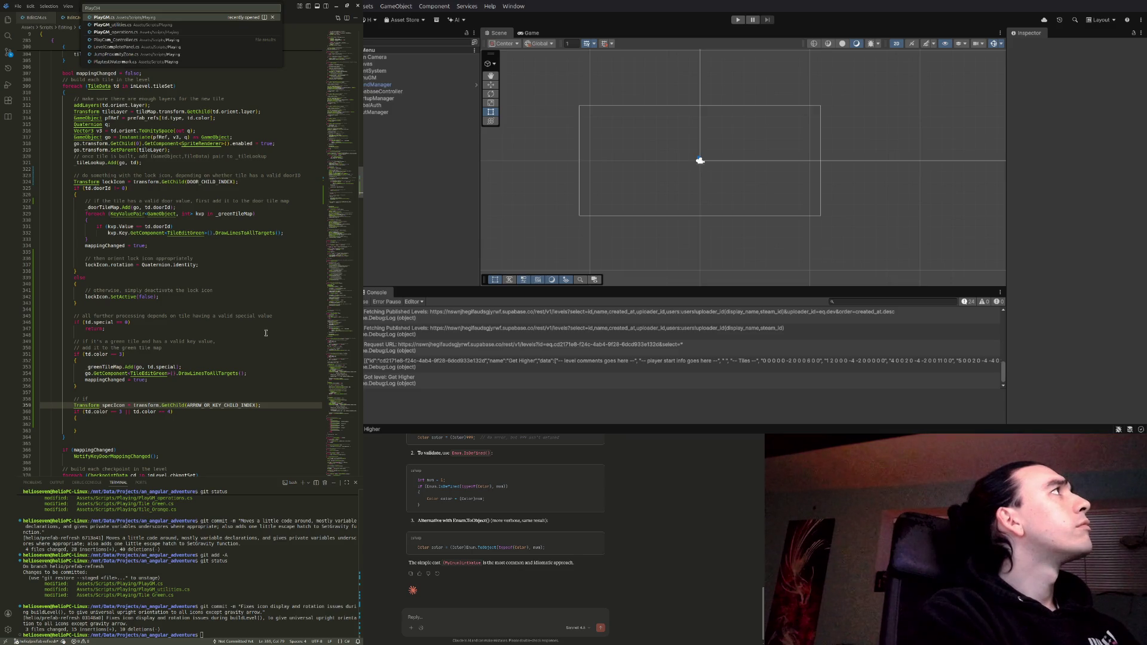
{"action": "key", "text": "Down"}
{"action": "key", "text": "Return"}
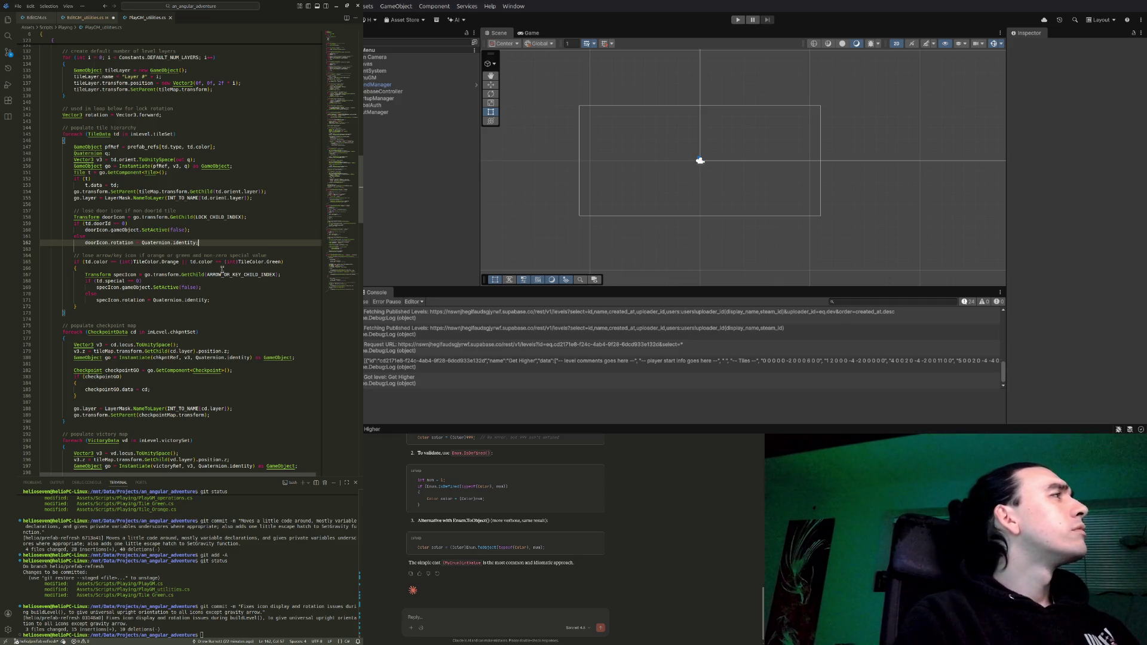
{"action": "mouse_move", "coordinate": [211, 300]}
{"action": "left_mouse_down"}
{"action": "mouse_move", "coordinate": [78, 288]}
{"action": "mouse_move", "coordinate": [85, 274]}
{"action": "left_mouse_up"}
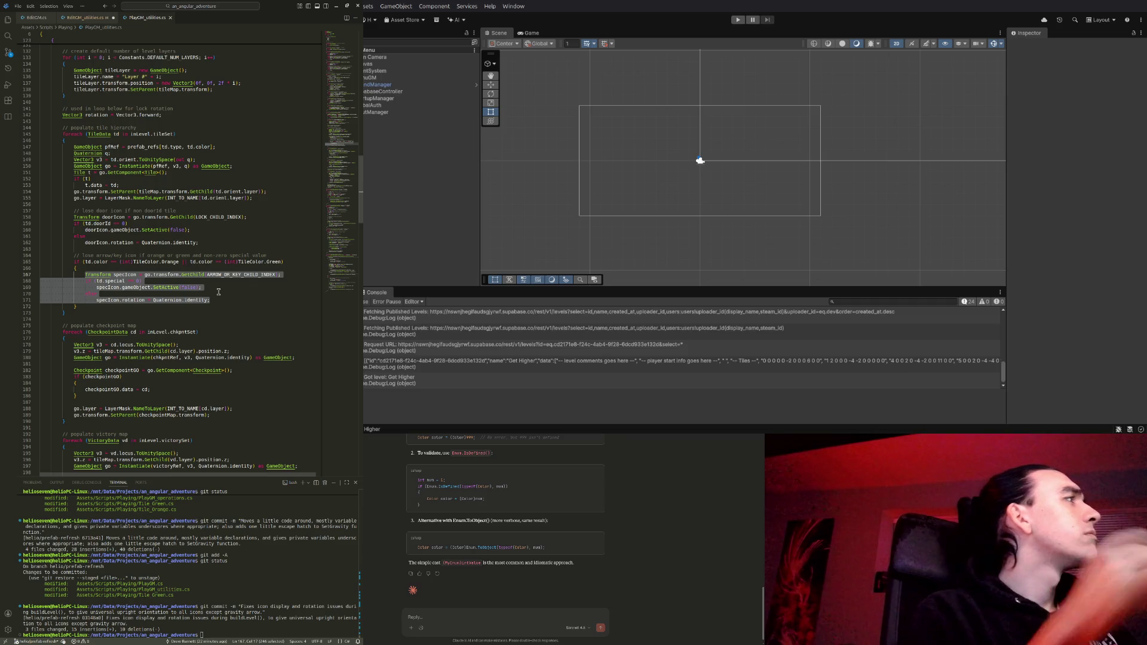
{"action": "left_click", "coordinate": [94, 307]}
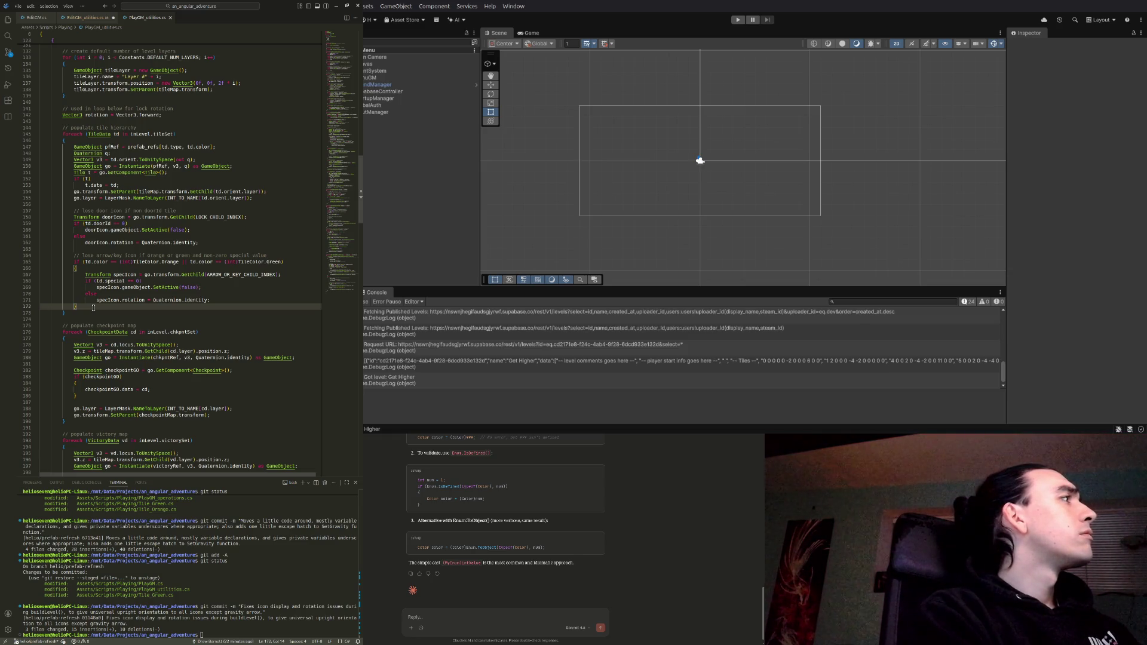
{"action": "key", "text": "Return"}
{"action": "type", "text": "else"}
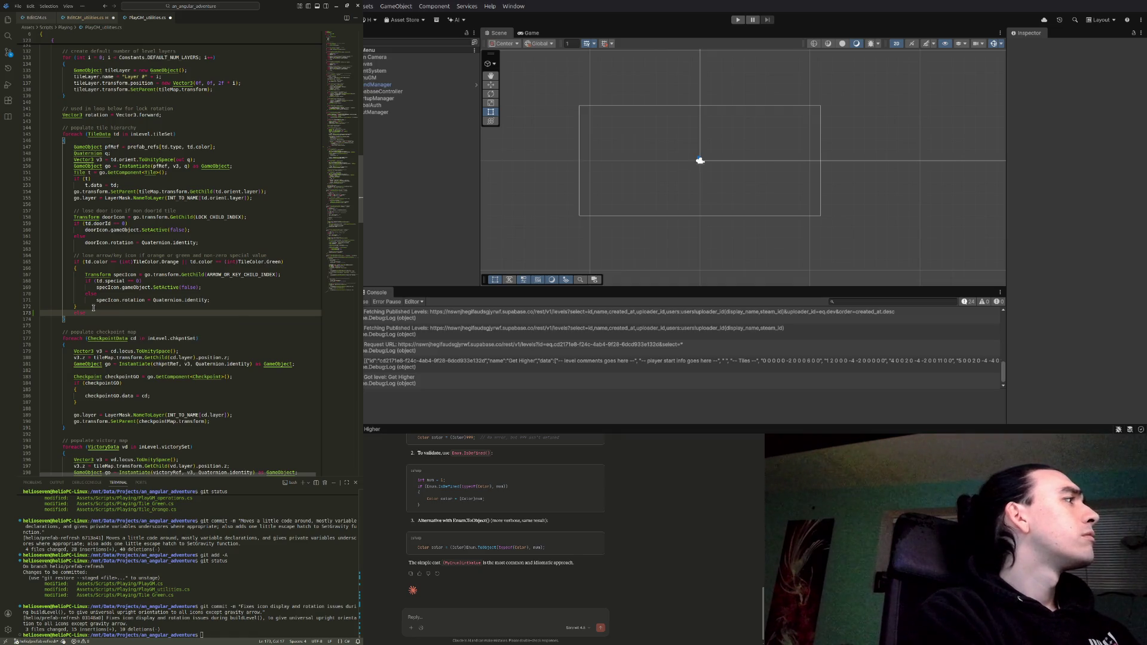
{"action": "key", "text": "Return"}
{"action": "type", "text": "{"}
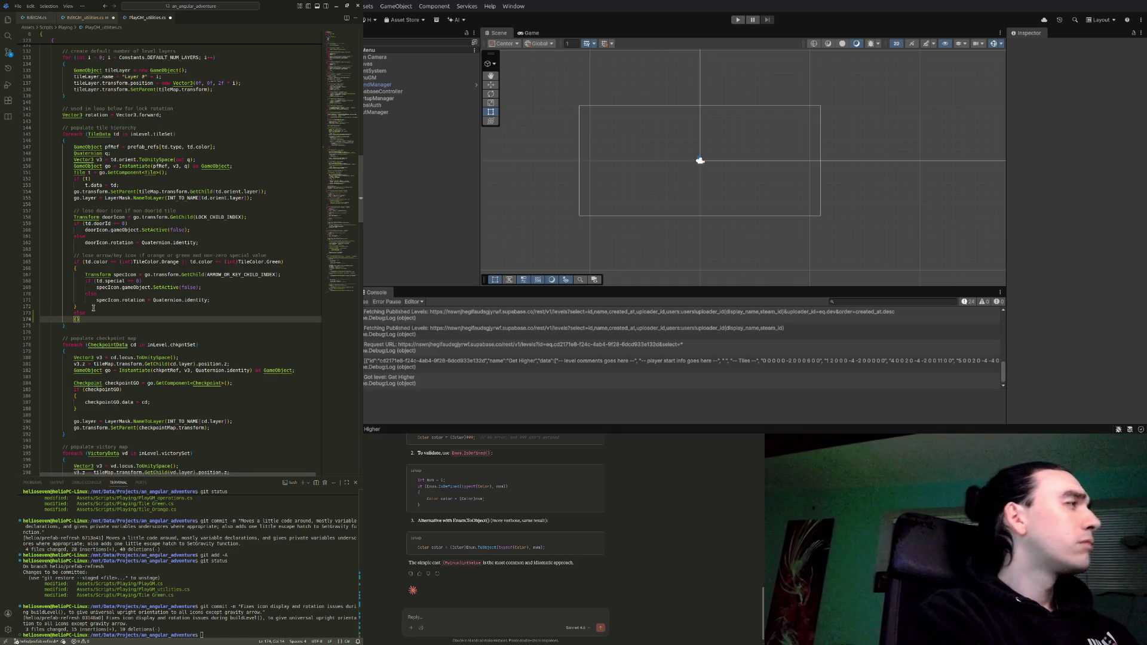
{"action": "key", "text": "Return"}
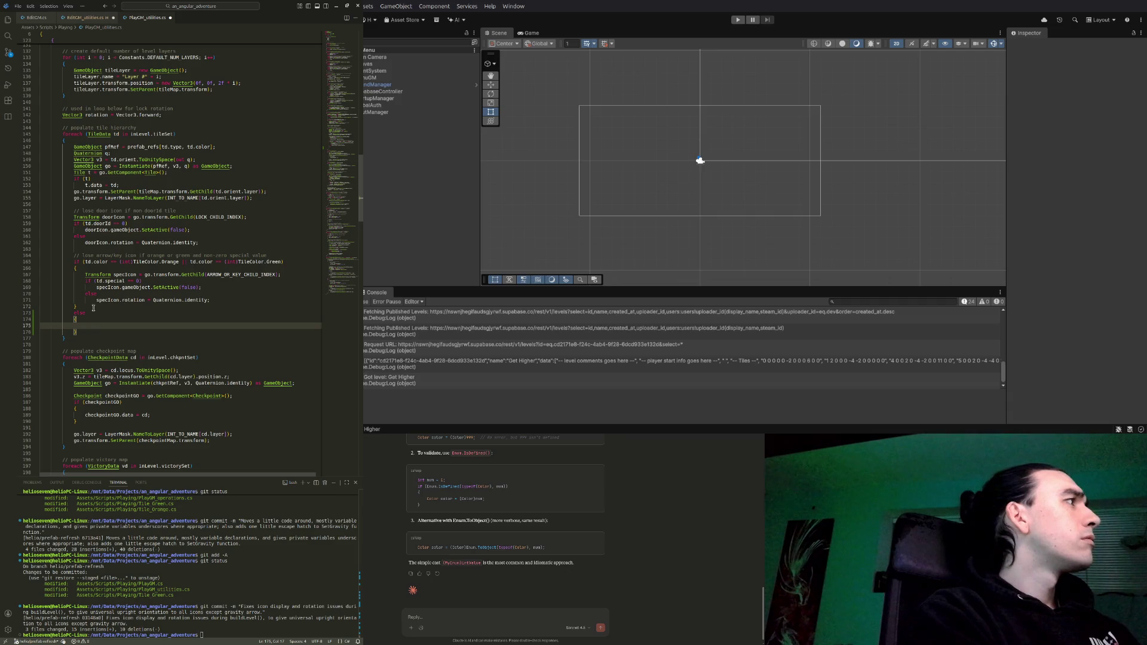
{"action": "type", "text": "specIocn"}
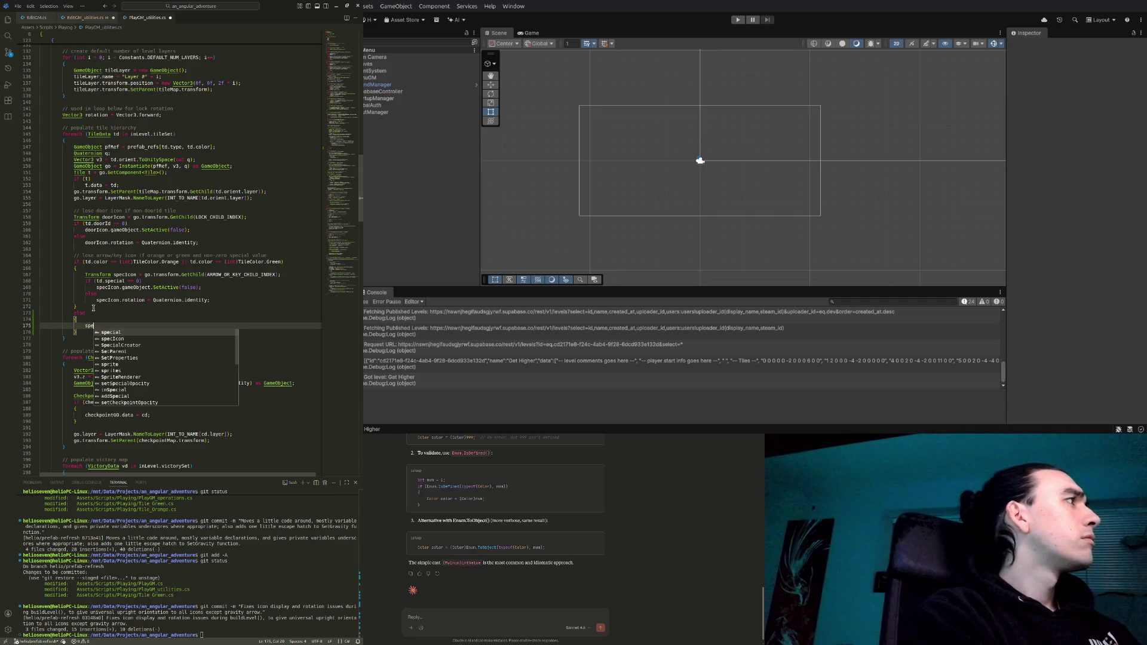
{"action": "key", "text": "Tab"}
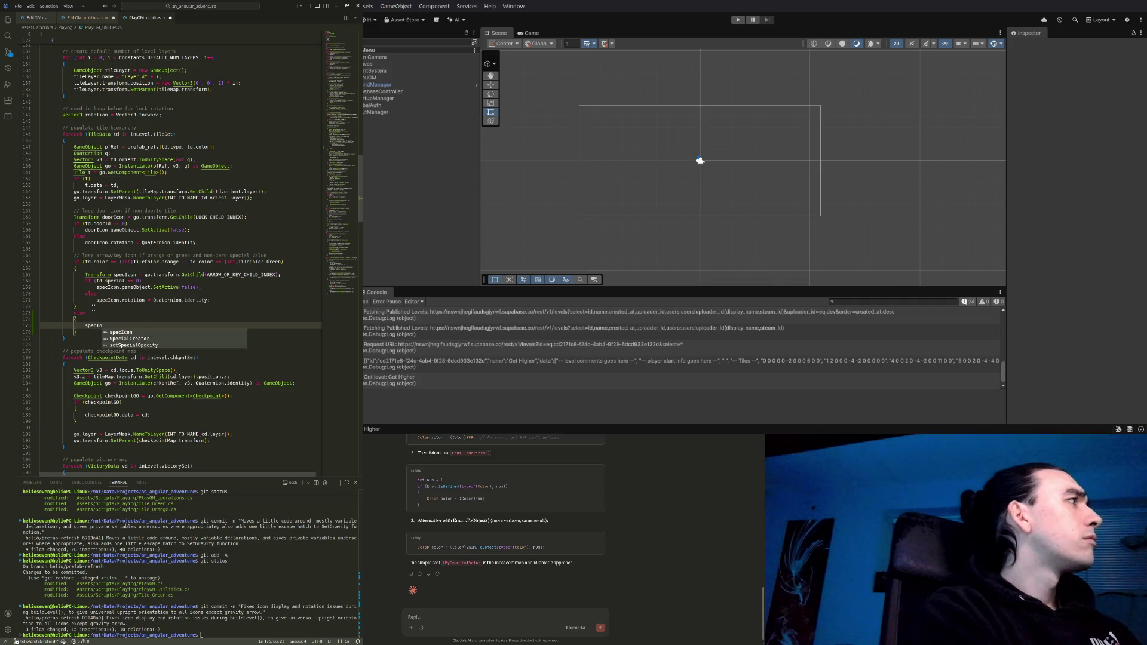
{"action": "type", "text": ".getAc"}
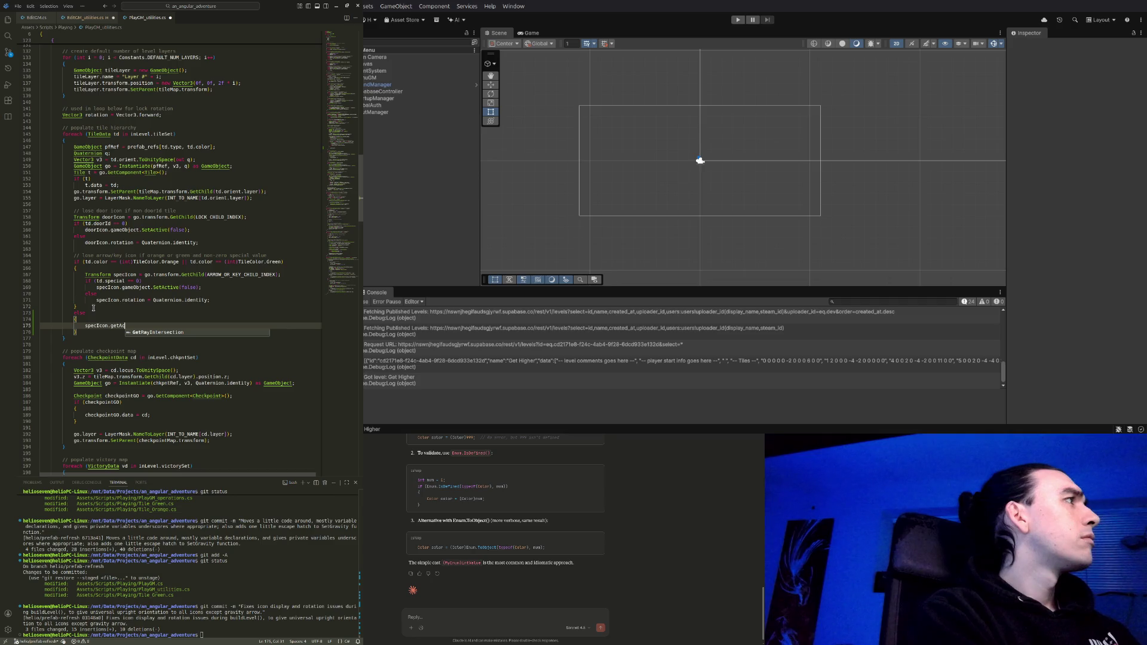
{"action": "key", "text": "BackSpace"}
{"action": "key", "text": "BackSpace"}
{"action": "key", "text": "BackSpace"}
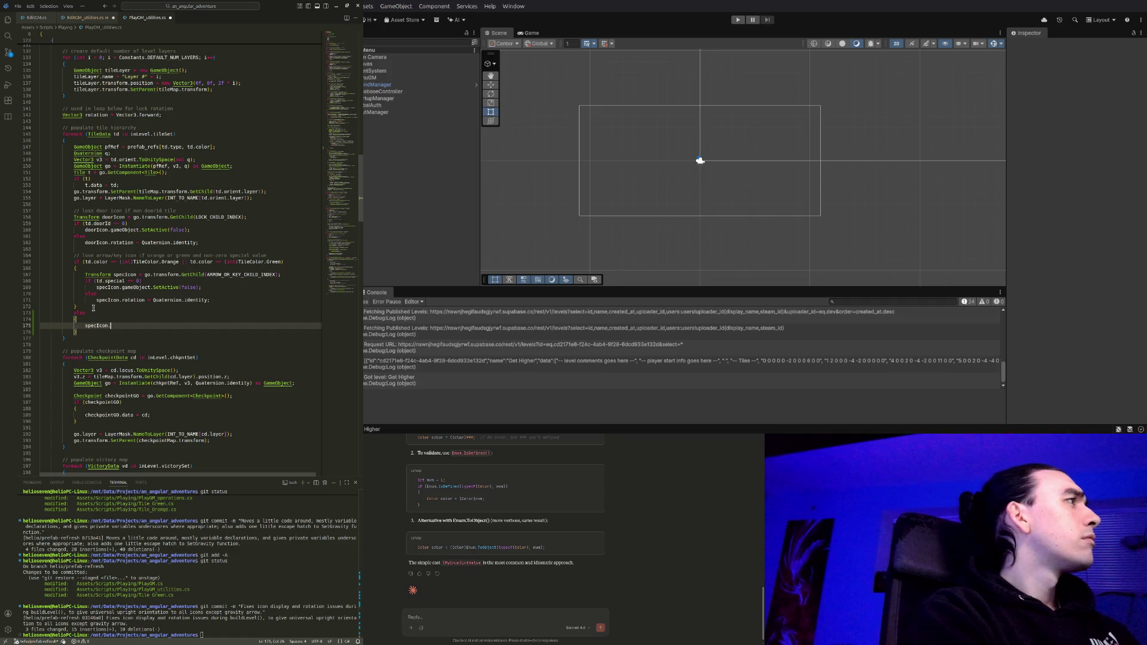
{"action": "type", "text": "game"}
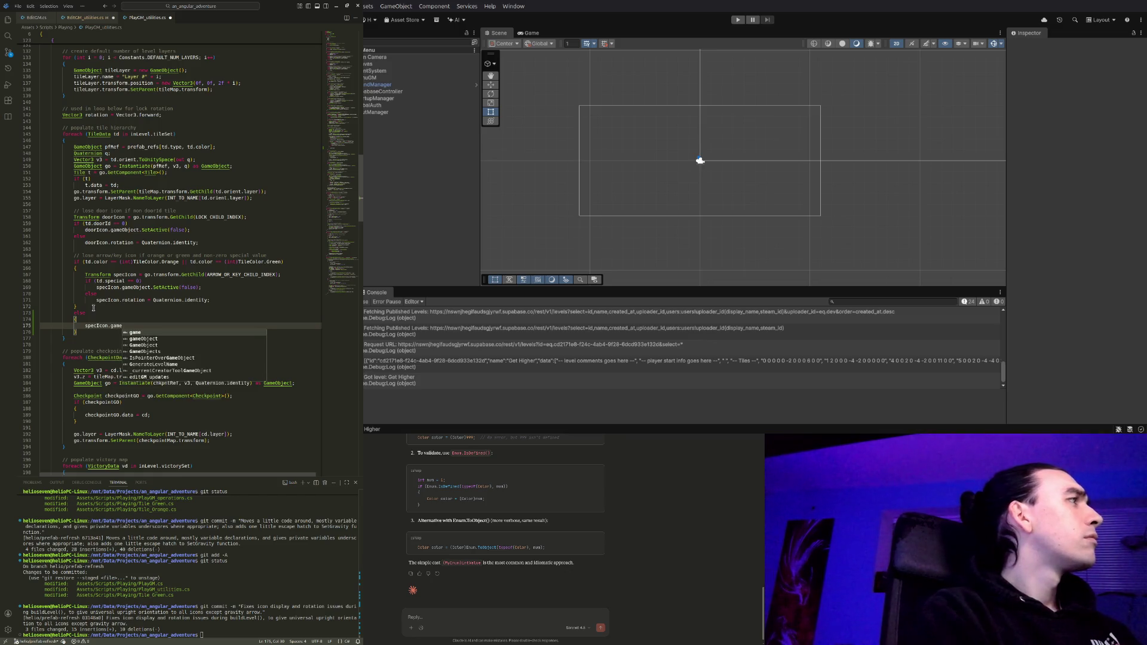
{"action": "key", "text": "Tab"}
{"action": "type", "text": ".Set"}
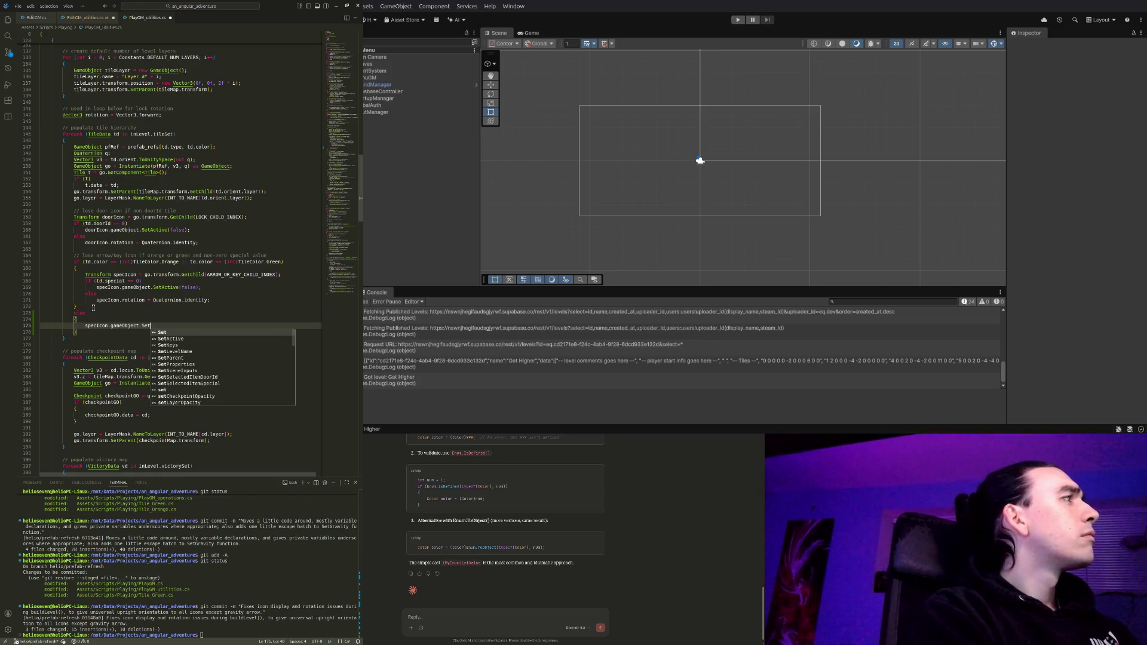
{"action": "type", "text": "A"}
{"action": "key", "text": "Tab"}
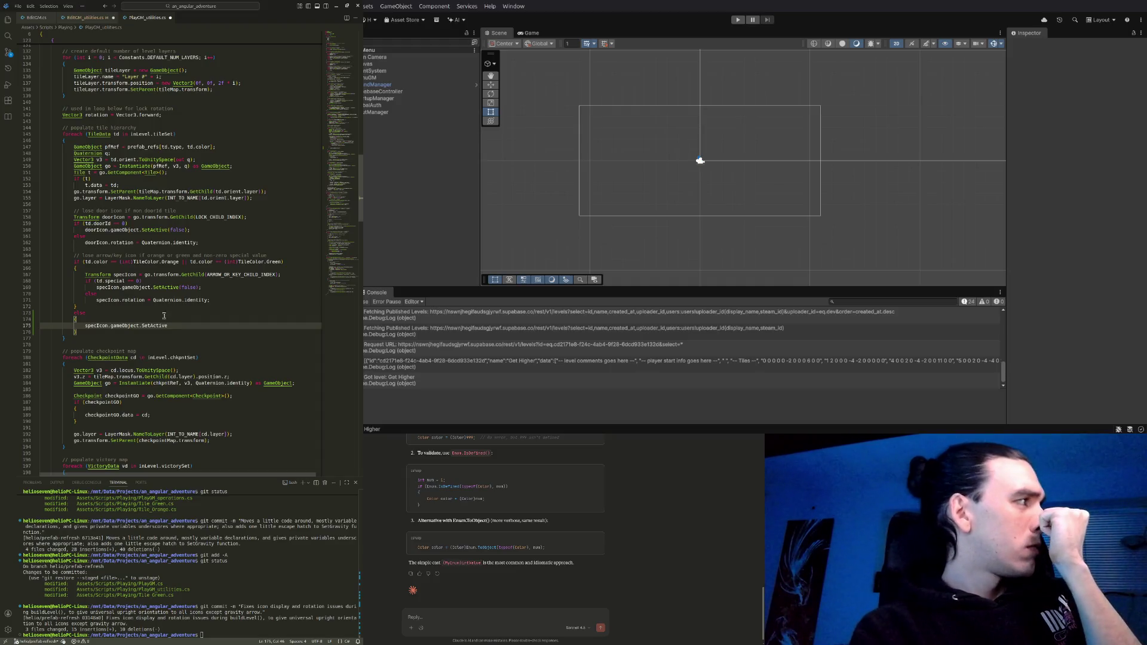
{"action": "type", "text": "(false);"}
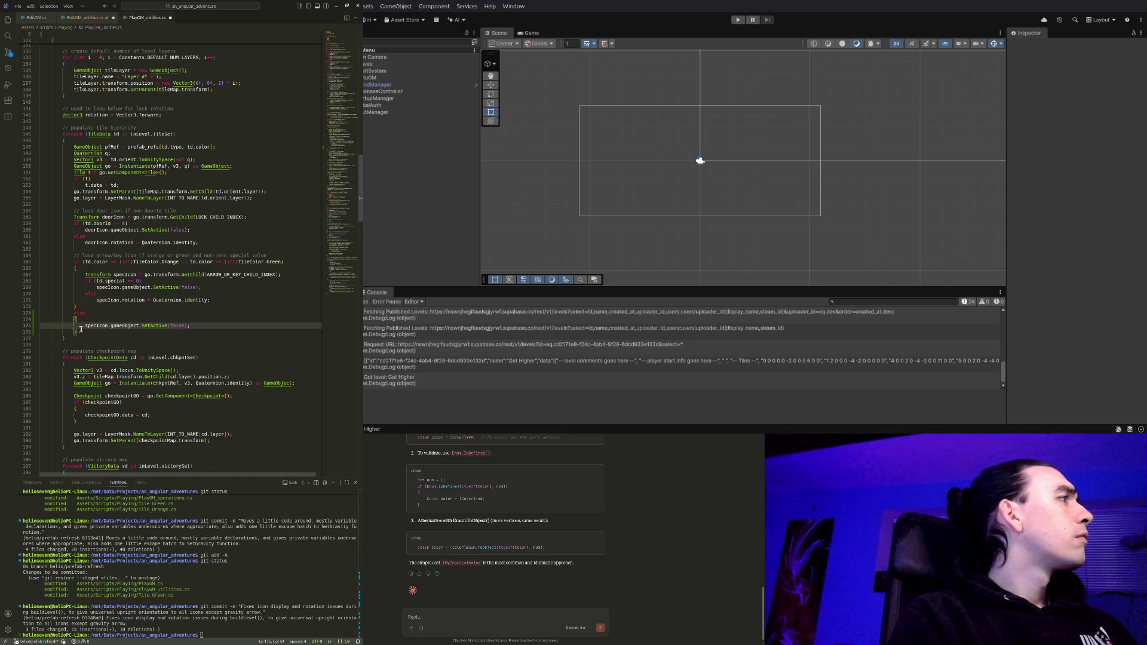
{"action": "key", "text": "BackSpace"}
{"action": "key", "text": "BackSpace"}
{"action": "key", "text": "BackSpace"}
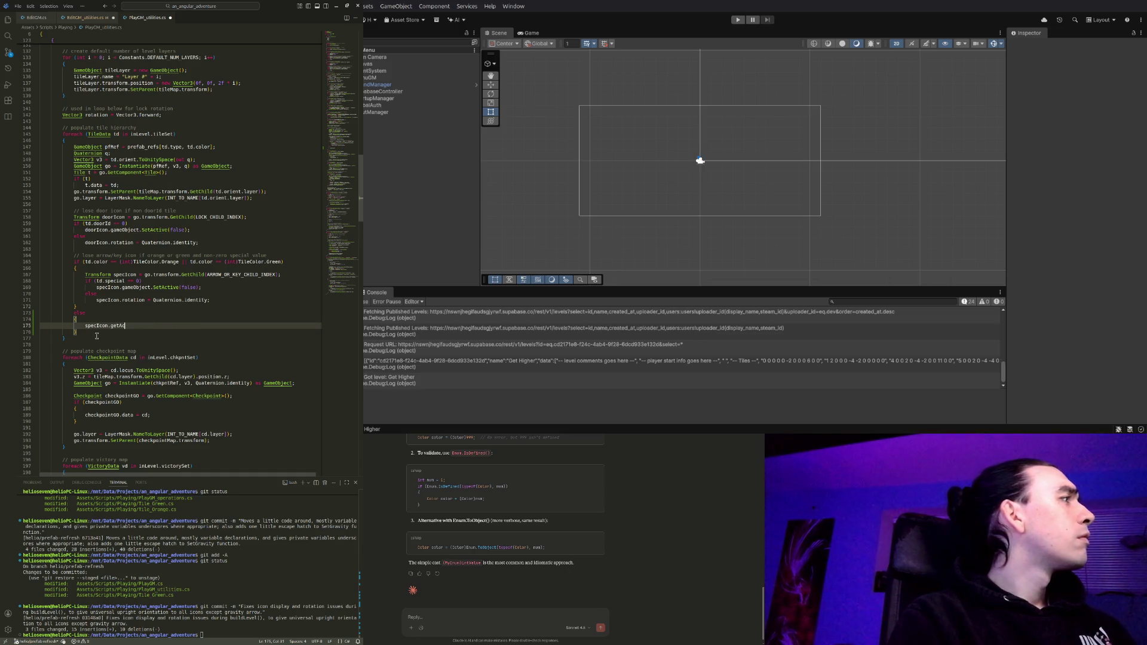
{"action": "key", "text": "ctrl+z"}
{"action": "key", "text": "ctrl+z"}
{"action": "key", "text": "ctrl+z"}
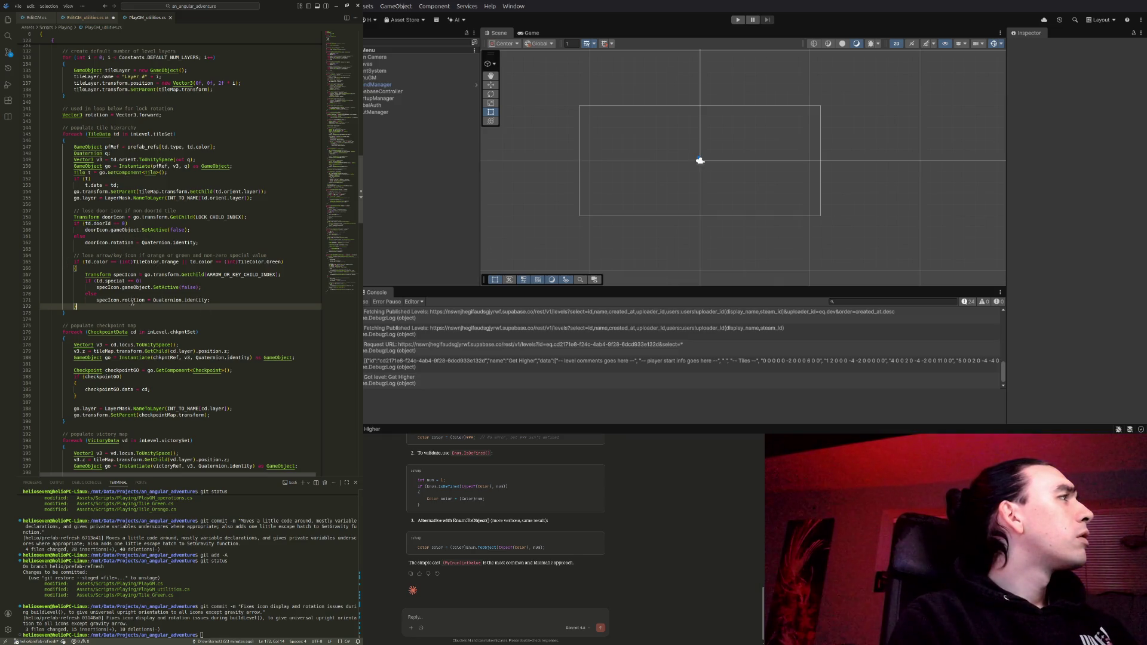
{"action": "left_click_drag", "start_coordinate": [182, 274], "coordinate": [219, 274]}
Compare PlayGM_utilities.cs lines 166–172 with EditGM_utilities.cs, then return to EditGM_utilities.cs
{"action": "key", "text": "ctrl+u"}
{"action": "left_click", "coordinate": [238, 278]}
{"action": "key", "text": "Down"}
{"action": "key", "text": "Down"}
{"action": "key", "text": "Down"}
{"action": "key", "text": "End"}
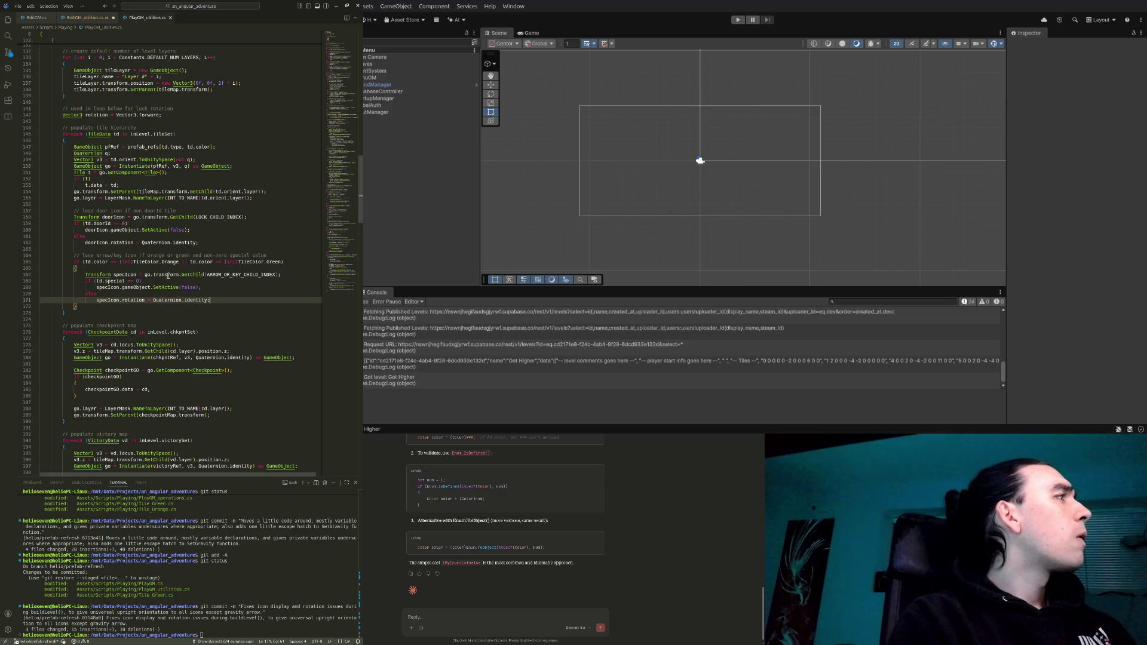
{"action": "left_click", "coordinate": [82, 18]}
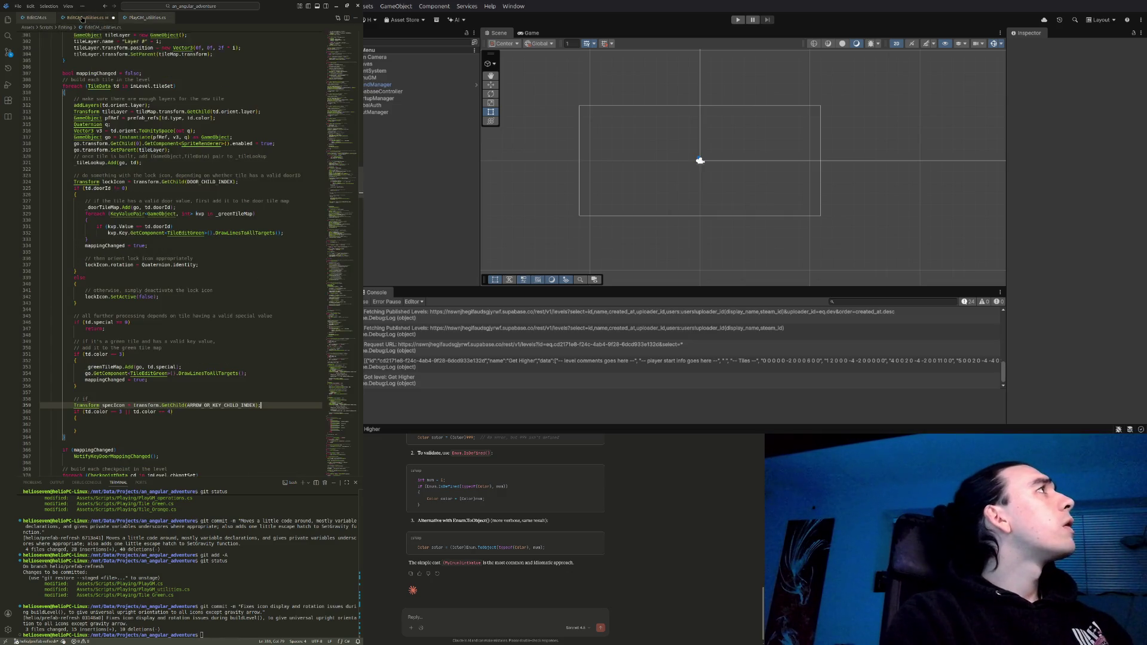
{"action": "left_click", "coordinate": [148, 17]}
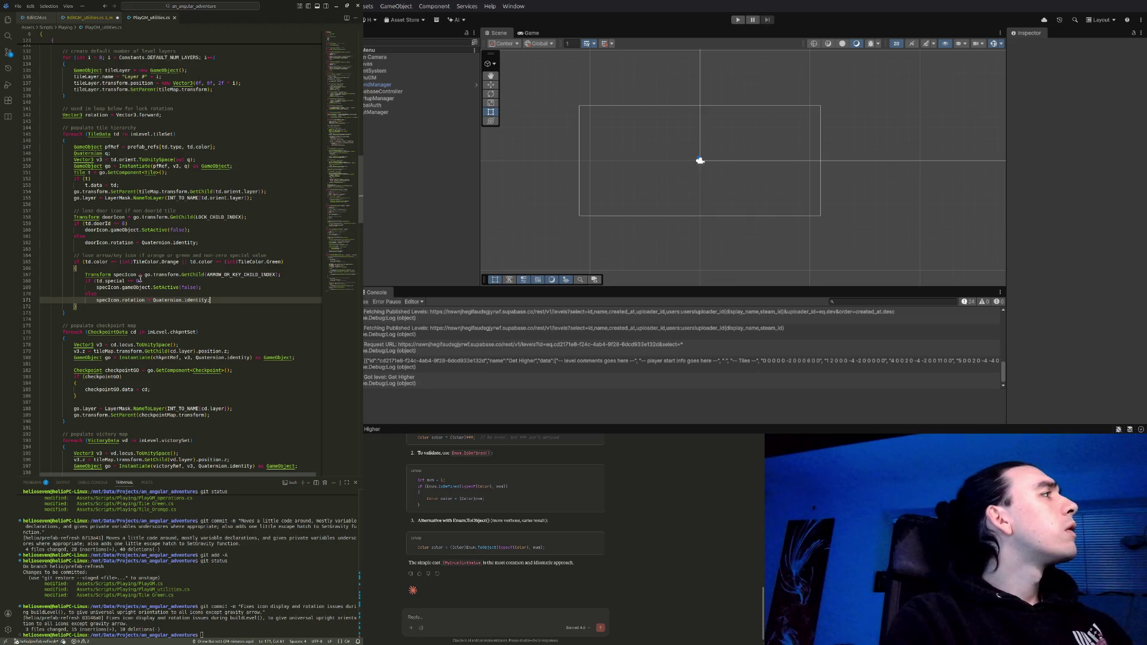
{"action": "left_click", "coordinate": [116, 267]}
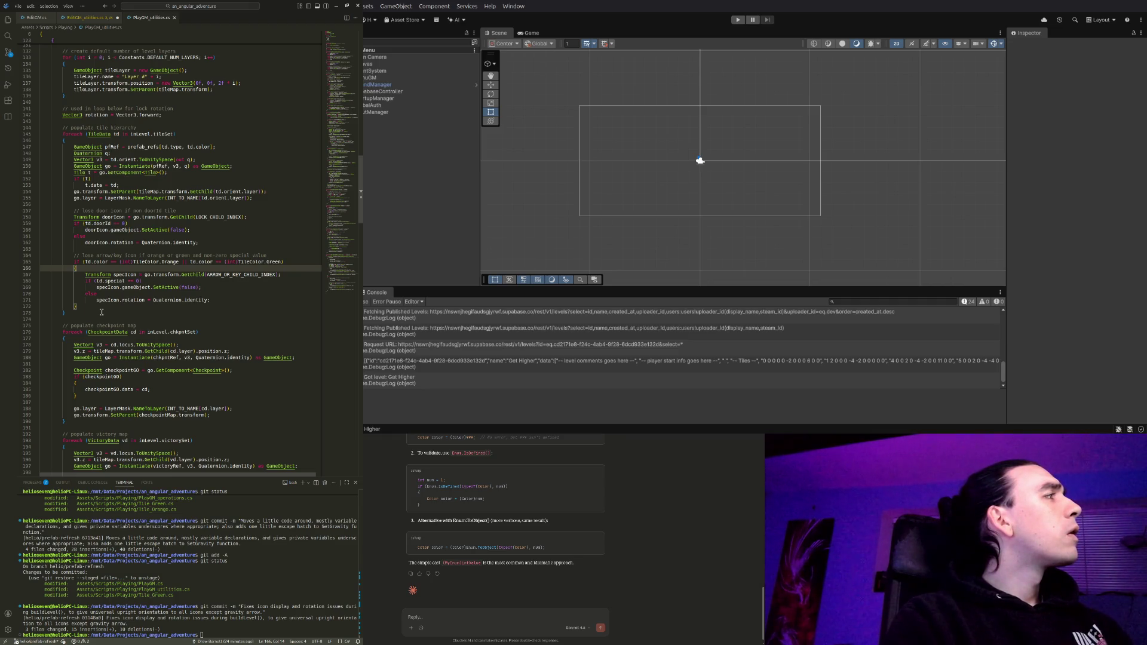
{"action": "left_click", "coordinate": [110, 307]}
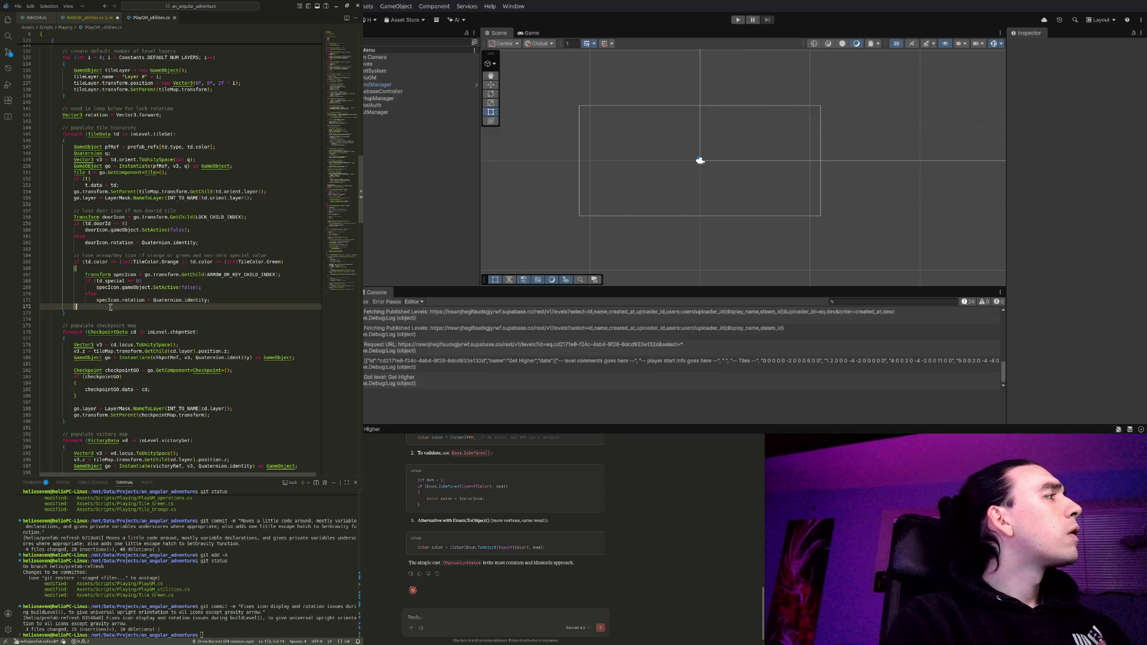
{"action": "left_click", "coordinate": [87, 18]}
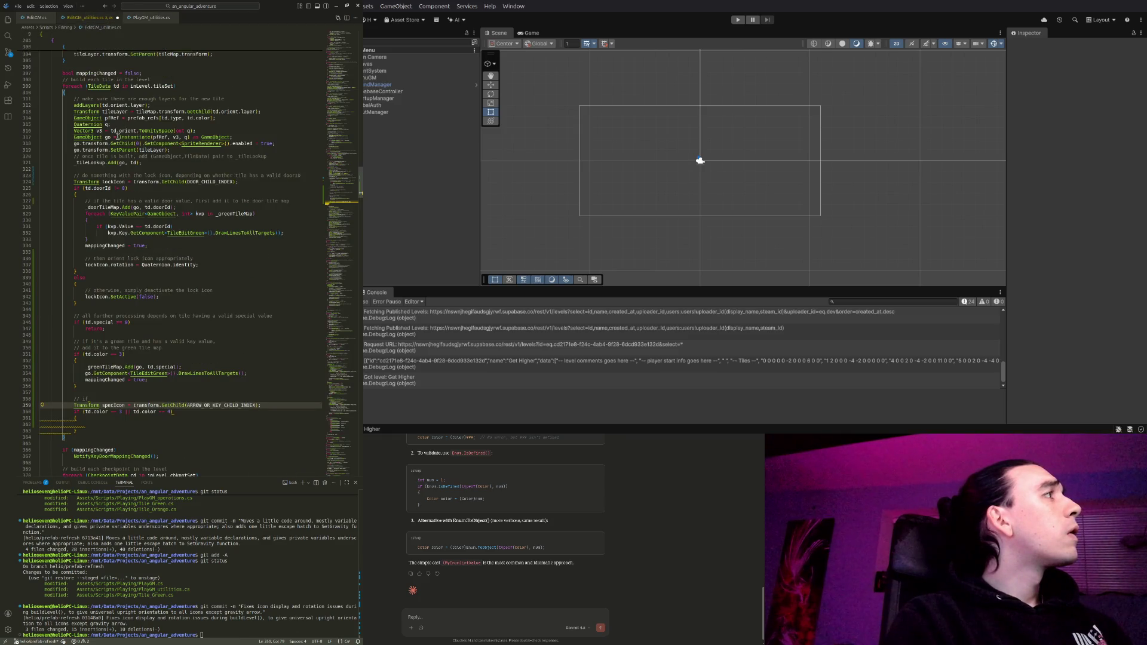
Cut the specIcon GetChild(ARROW_OR_KEY_CHILD_INDEX) line and paste it inside the new color 1 or 4 block
{"action": "left_click", "coordinate": [109, 426]}
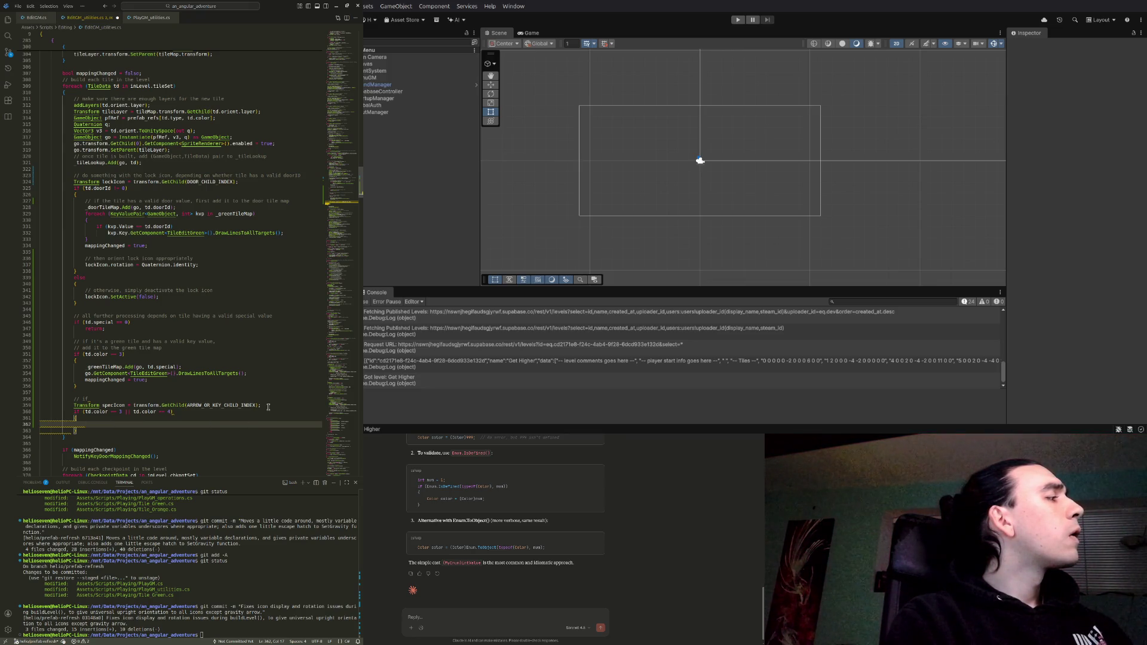
{"action": "left_click_drag", "start_coordinate": [268, 407], "coordinate": [98, 399]}
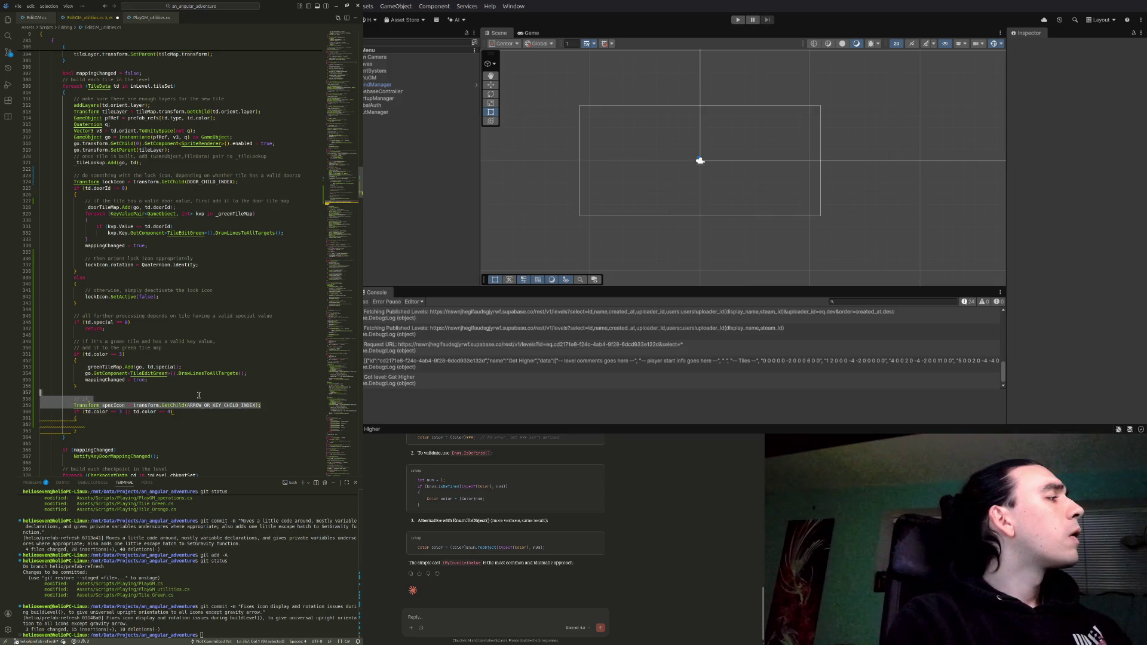
{"action": "key", "text": "ctrl+x"}
{"action": "double_click", "coordinate": [94, 413]}
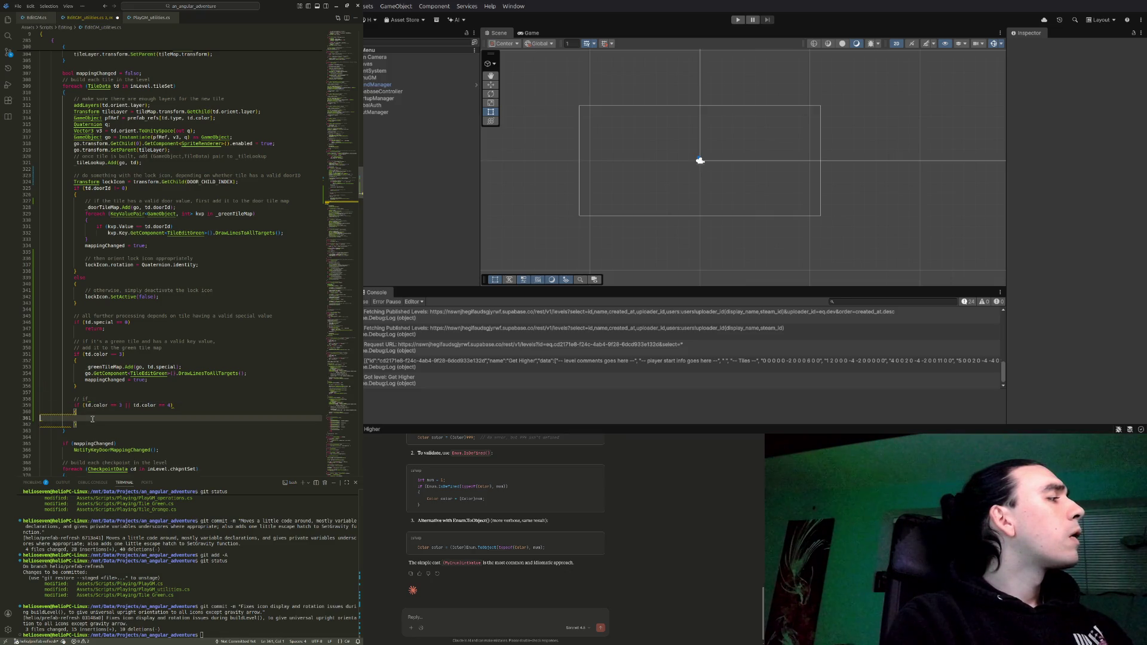
{"action": "key", "text": "Down"}
{"action": "key", "text": "ctrl+v"}
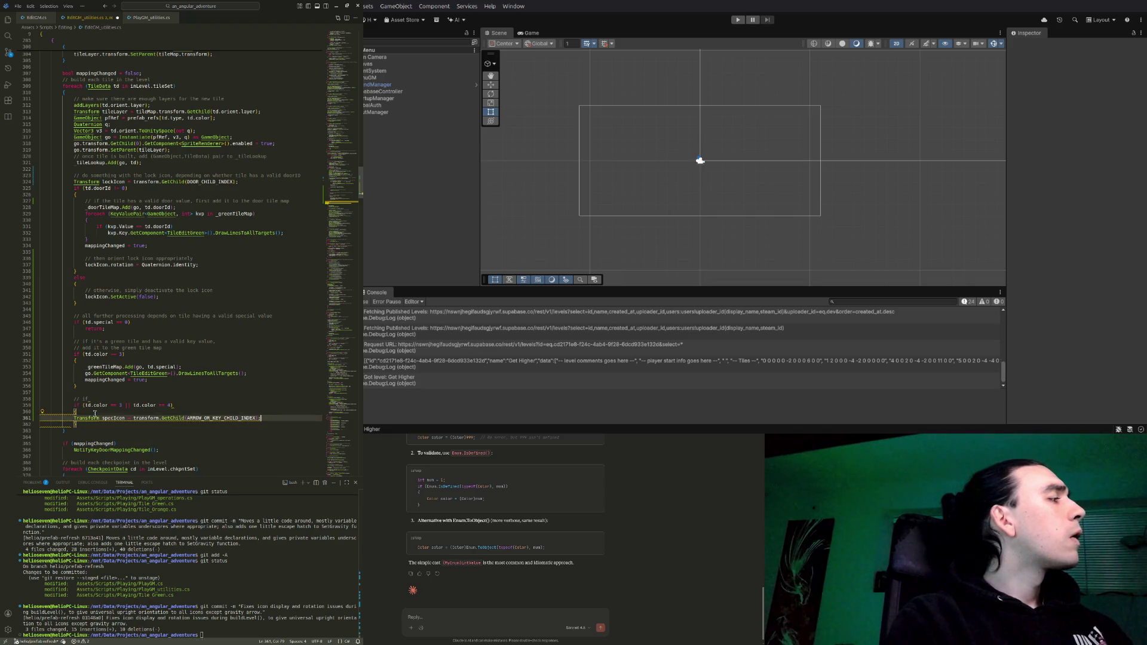
Indent the moved specIcon line, add a new line below it, and select the special-value return block
{"action": "left_click", "coordinate": [74, 419]}
{"action": "key", "text": "Tab"}
{"action": "key", "text": "Down"}
{"action": "key", "text": "Up"}
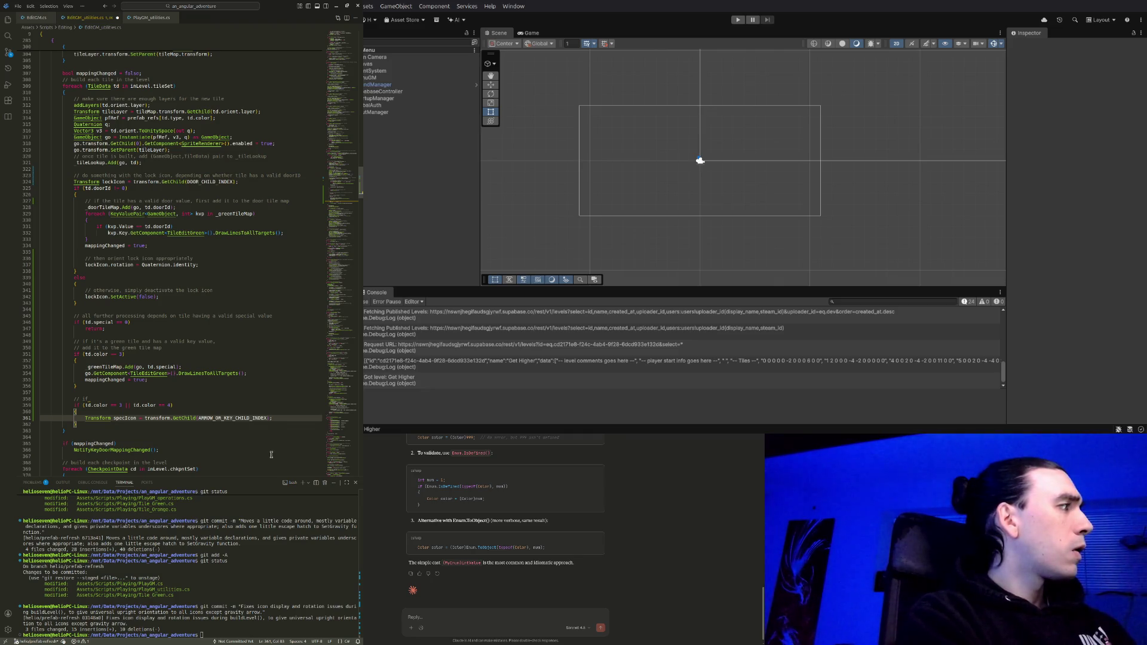
{"action": "key", "text": "Return"}
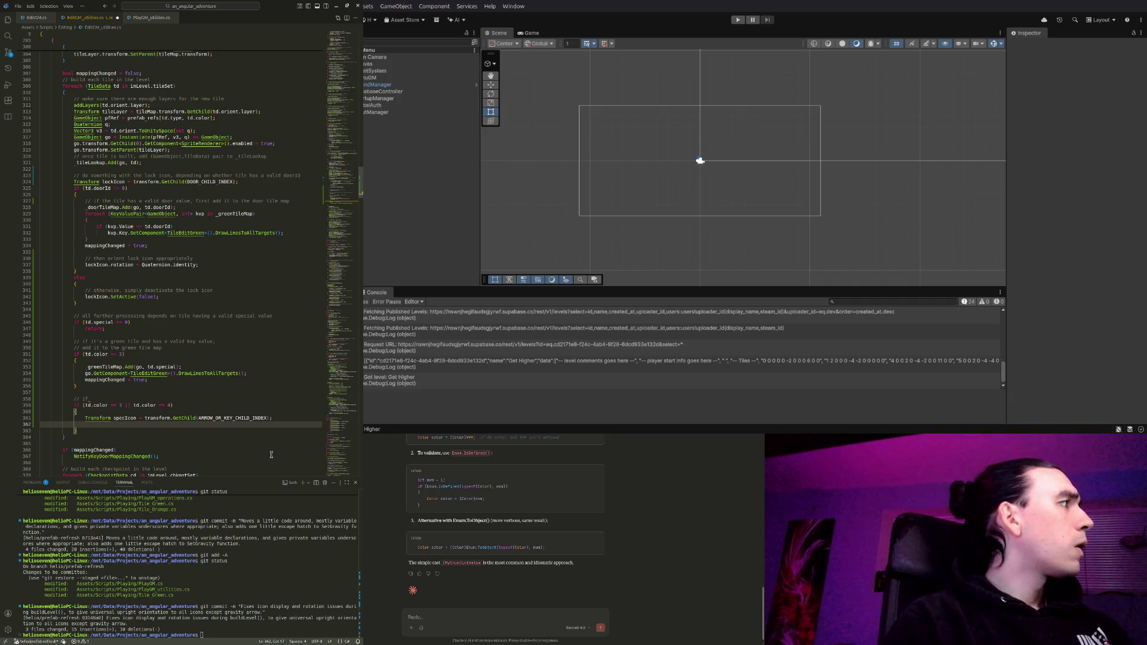
{"action": "left_click", "coordinate": [111, 326]}
{"action": "key", "text": "shift+Up"}
{"action": "key", "text": "shift+Up"}
{"action": "key", "text": "shift+Up"}
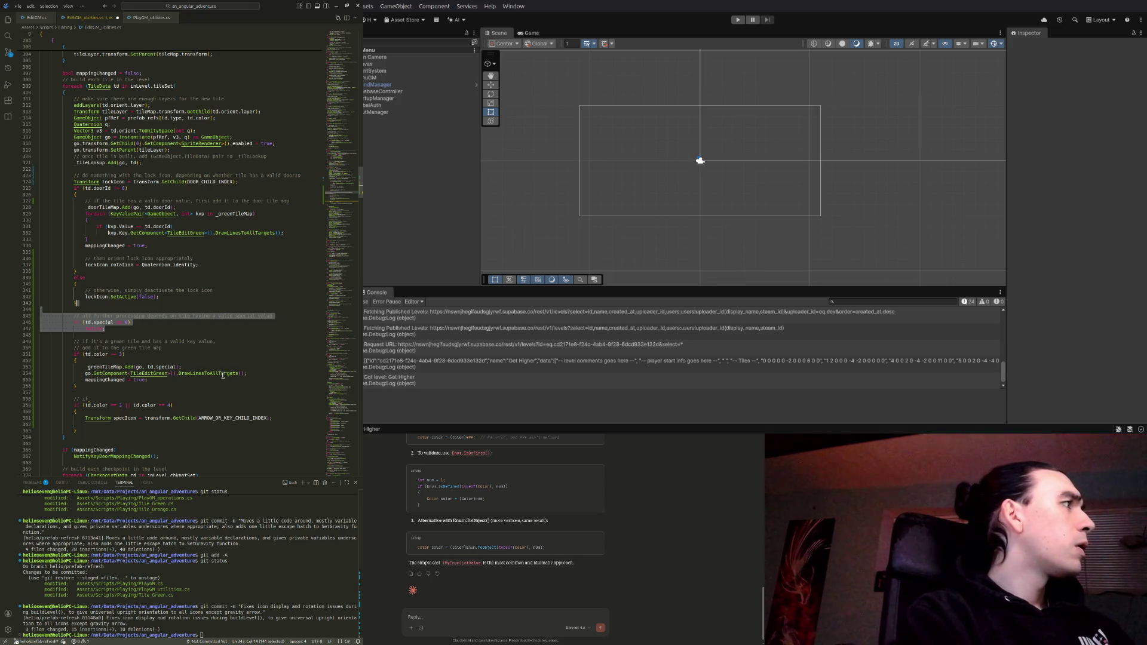
Delete the special-value early return and change the green-tile condition to 'td.color == 3 || td.special == 0'
{"action": "key", "text": "Delete"}
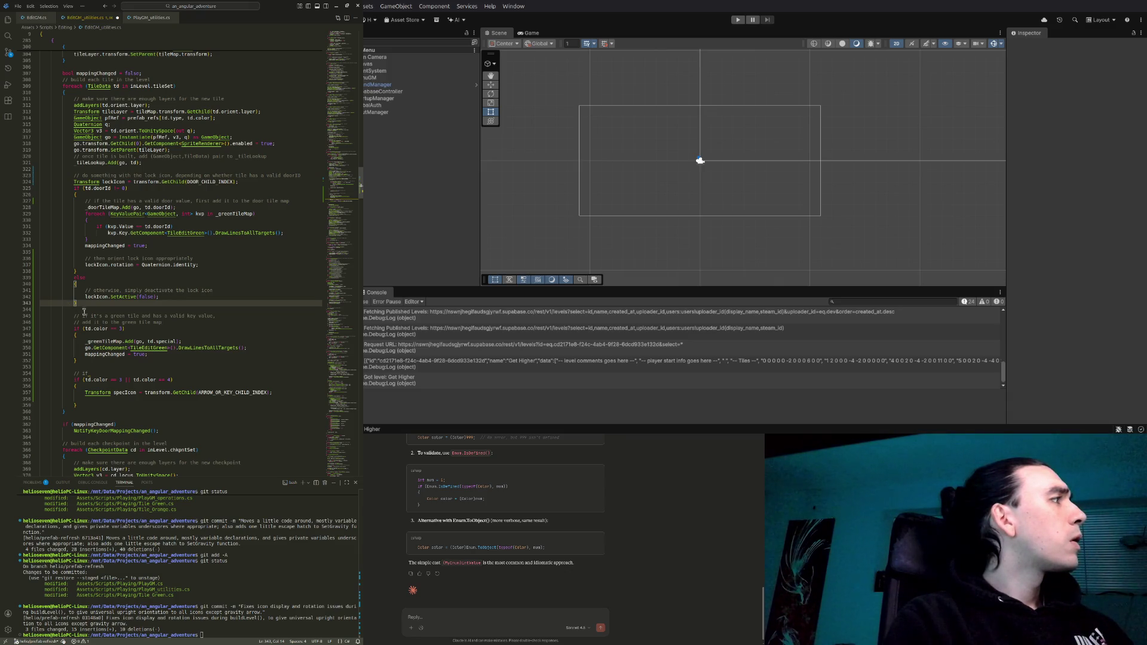
{"action": "left_click", "coordinate": [122, 329]}
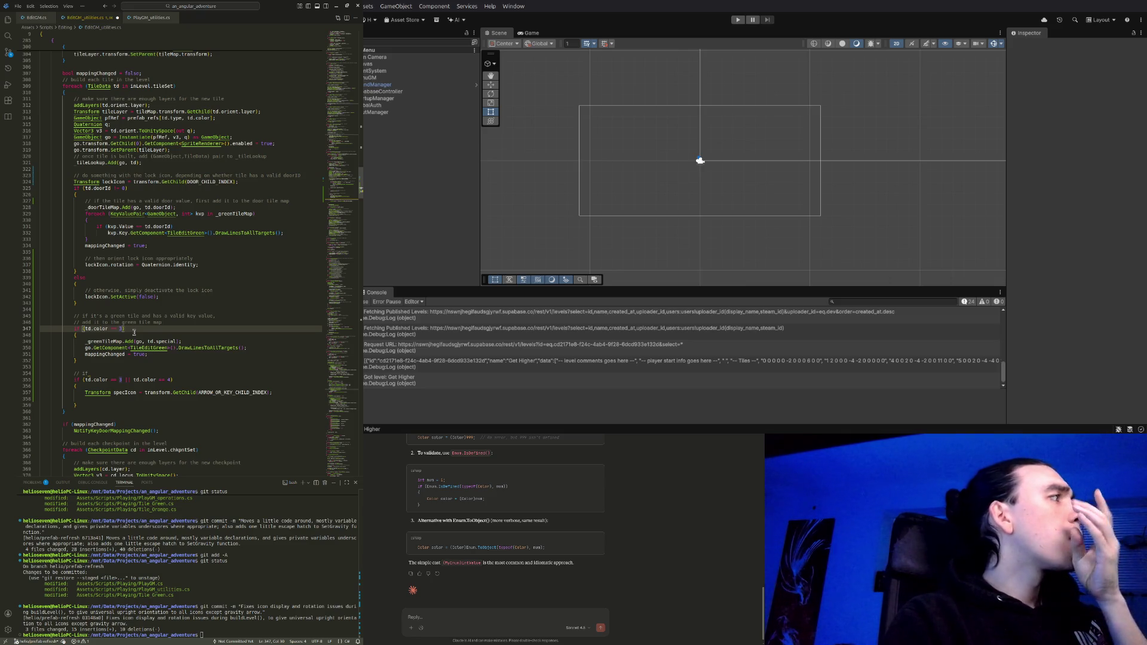
{"action": "key", "text": "BackSpace"}
{"action": "type", "text": "3 || "}
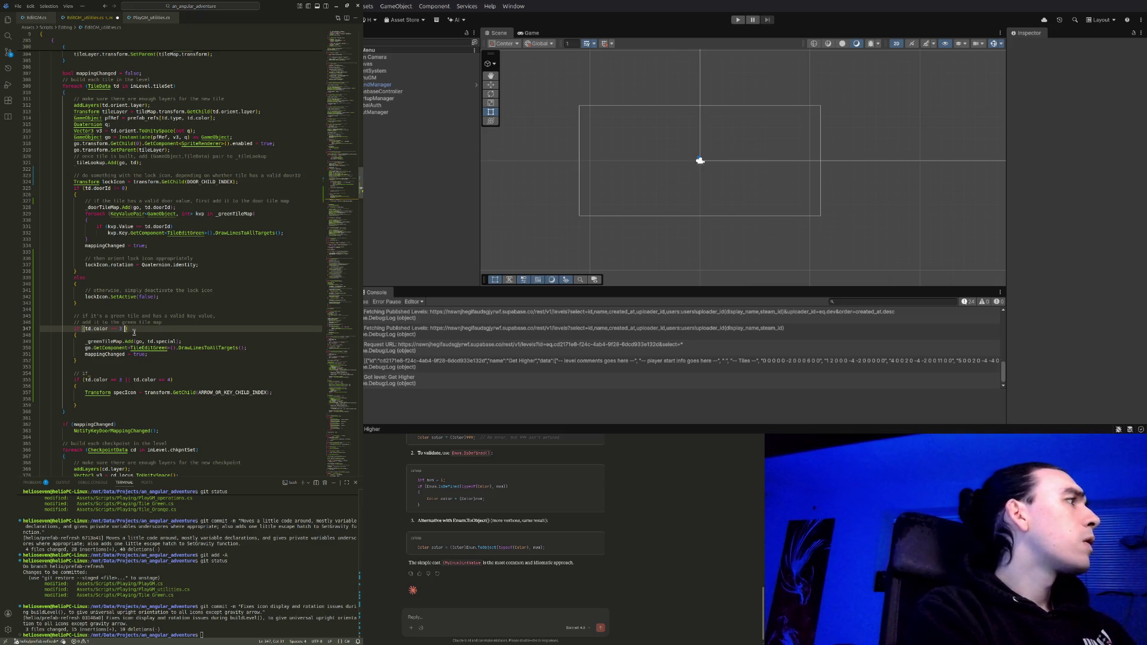
{"action": "type", "text": "td.spec"}
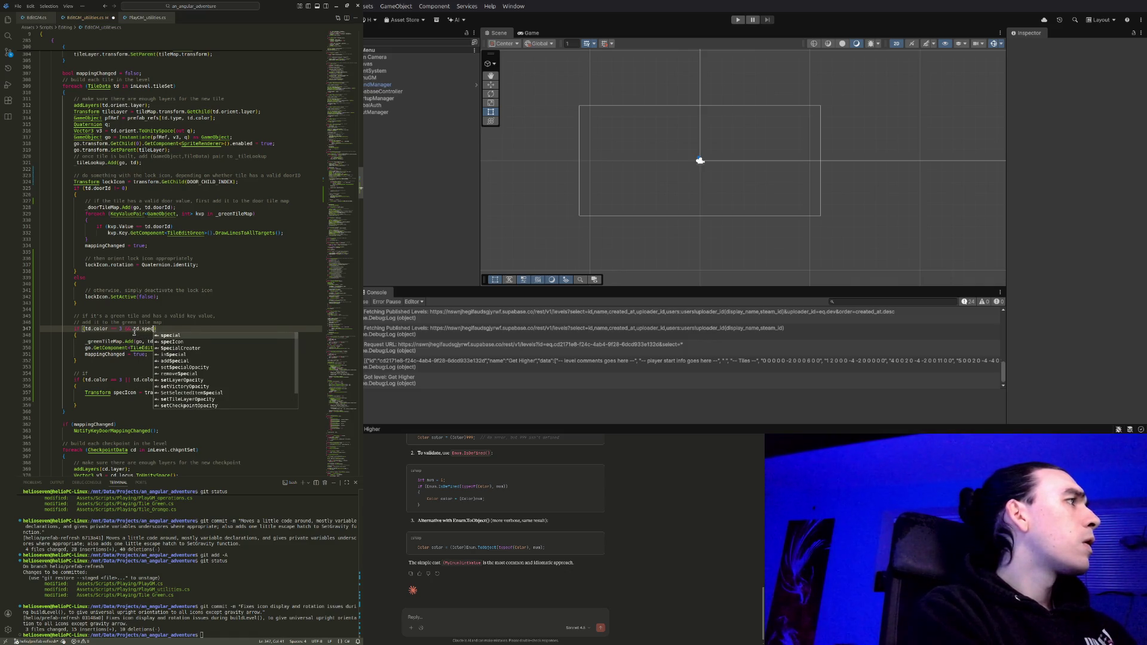
{"action": "key", "text": "Tab"}
{"action": "type", "text": "== 0"}
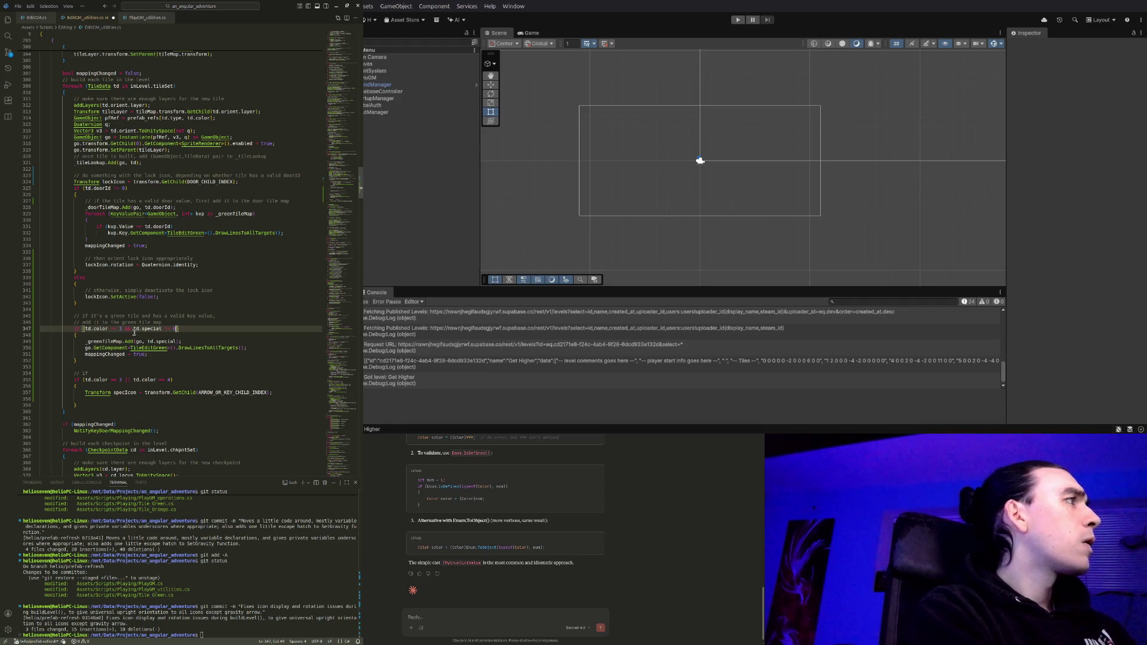
{"action": "left_click", "coordinate": [179, 361]}
{"action": "left_click", "coordinate": [190, 379]}
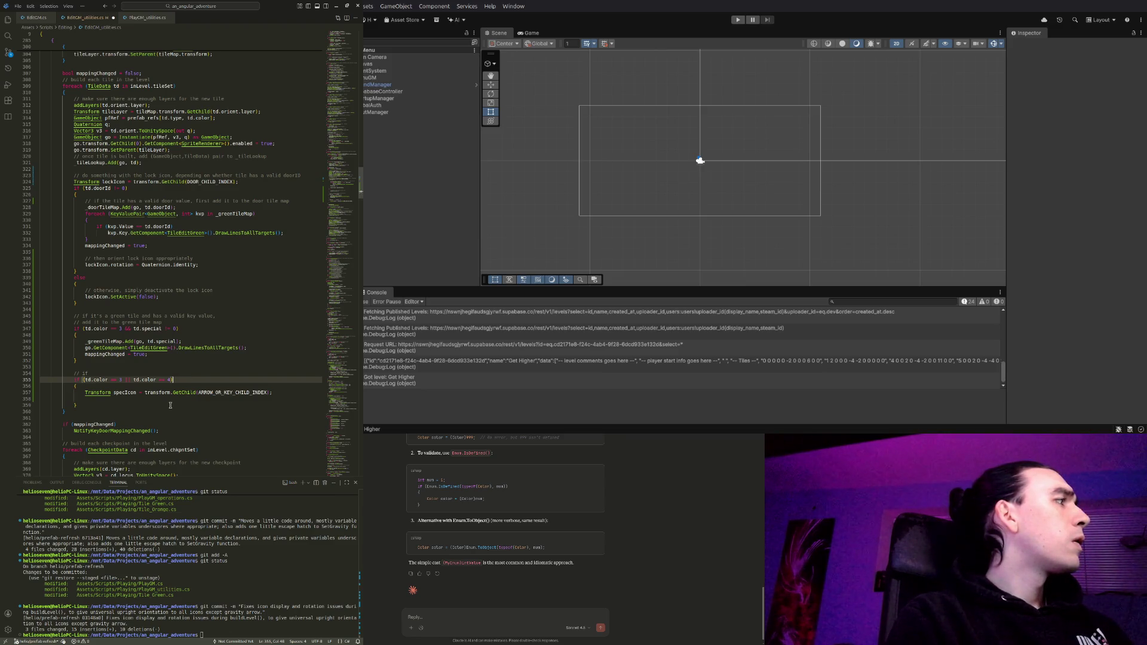
Inside the icon block, add a td.special check that calls specIcon.SetActive(false)
{"action": "left_click", "coordinate": [266, 399]}
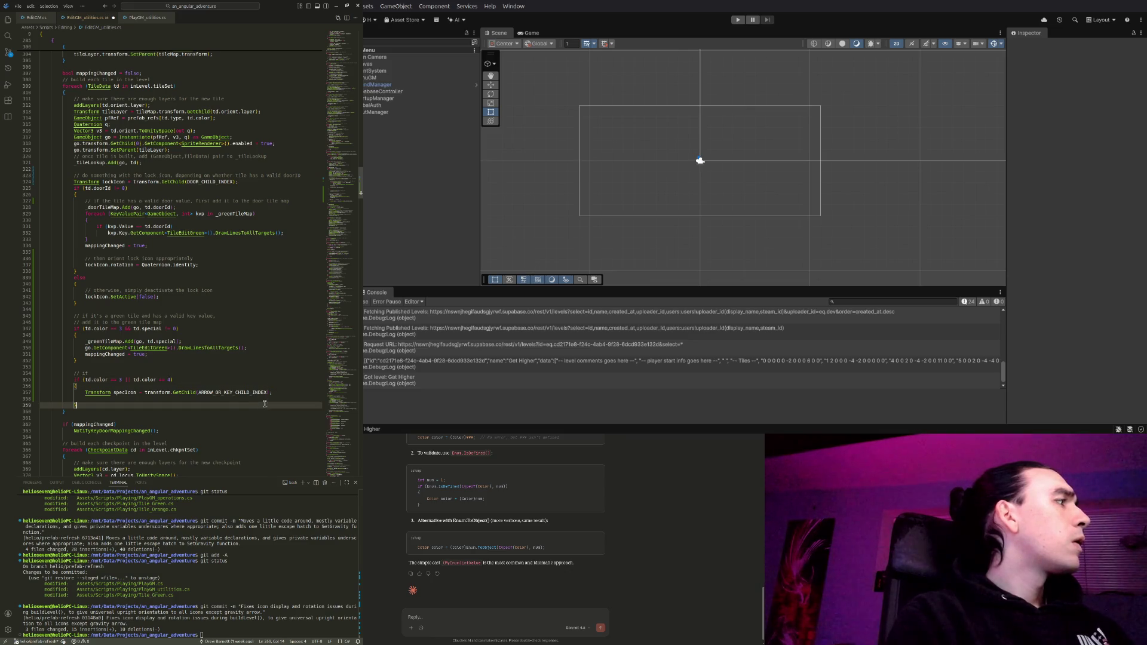
{"action": "key", "text": "Tab"}
{"action": "key", "text": "Tab"}
{"action": "key", "text": "Tab"}
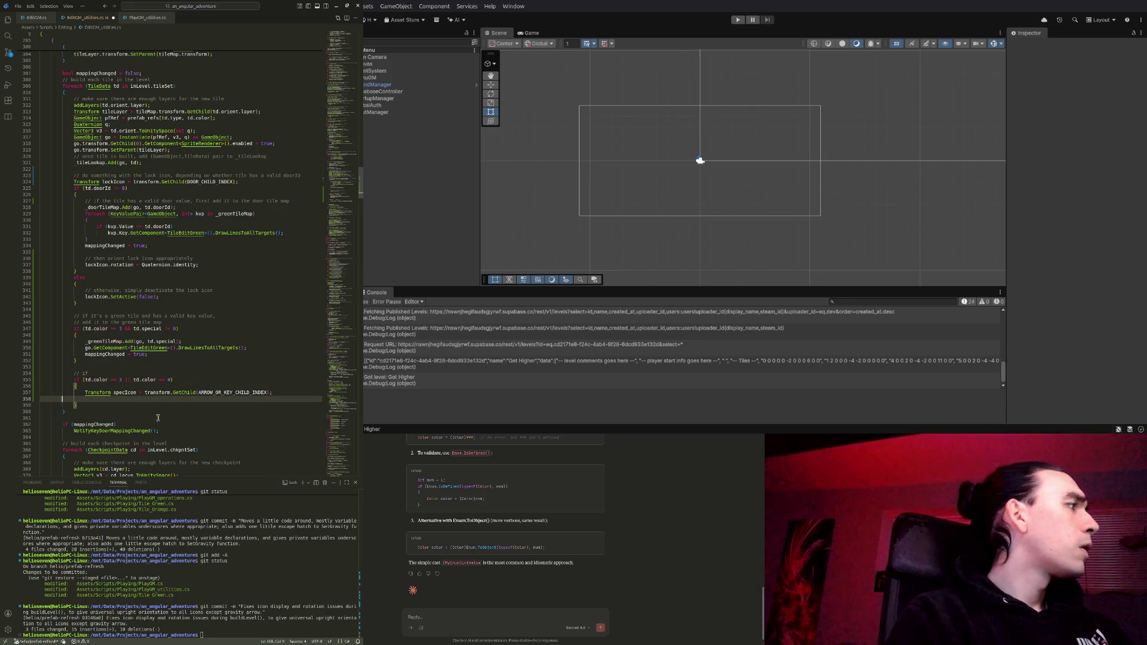
{"action": "type", "text": "if"}
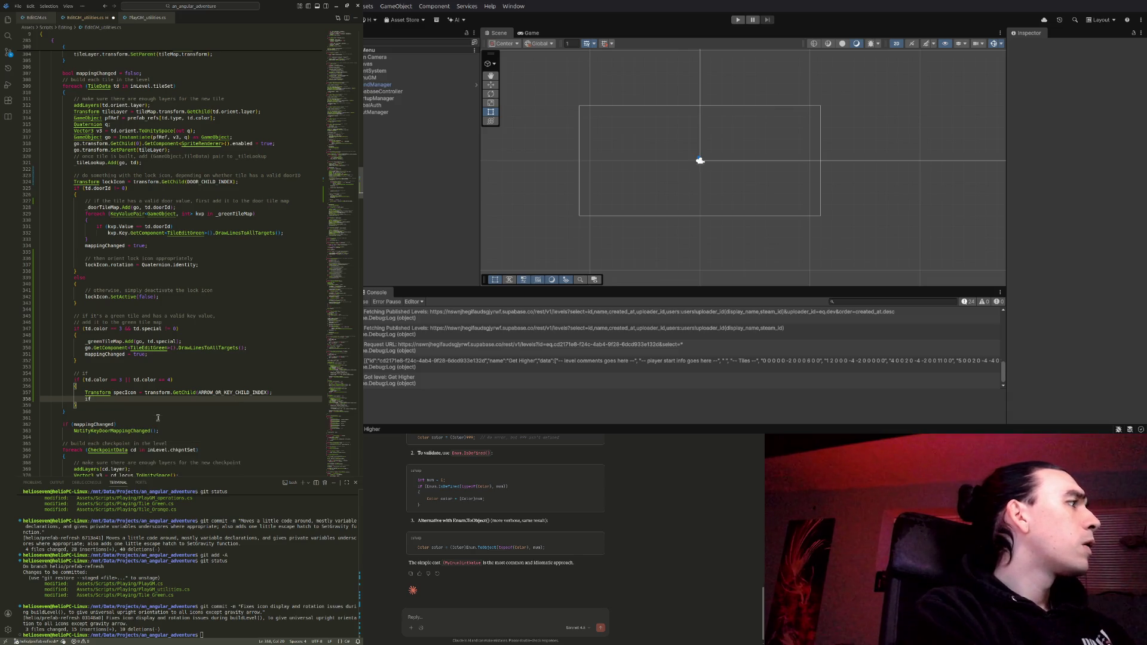
{"action": "type", "text": " (td.specia"}
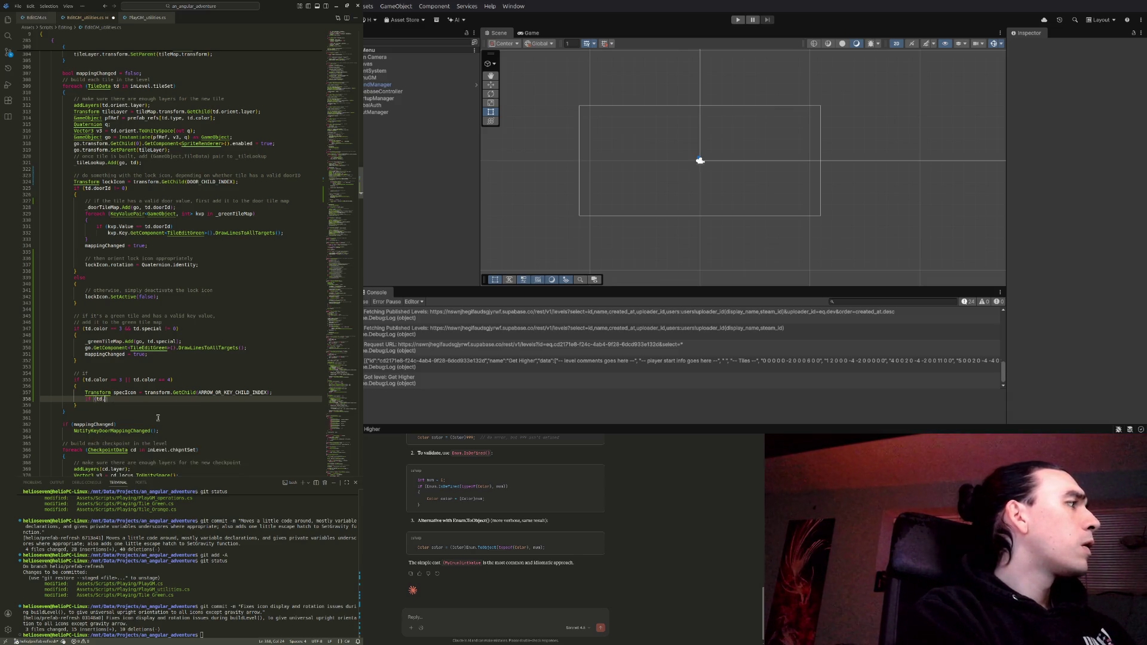
{"action": "type", "text": "l"}
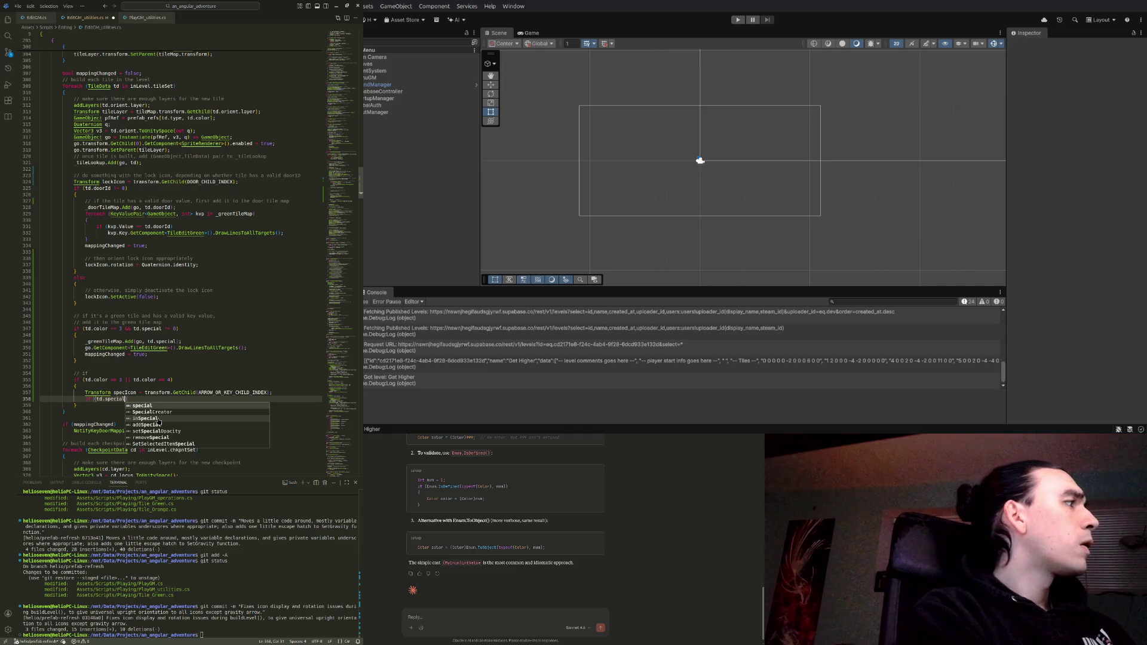
{"action": "type", "text": " != 0"}
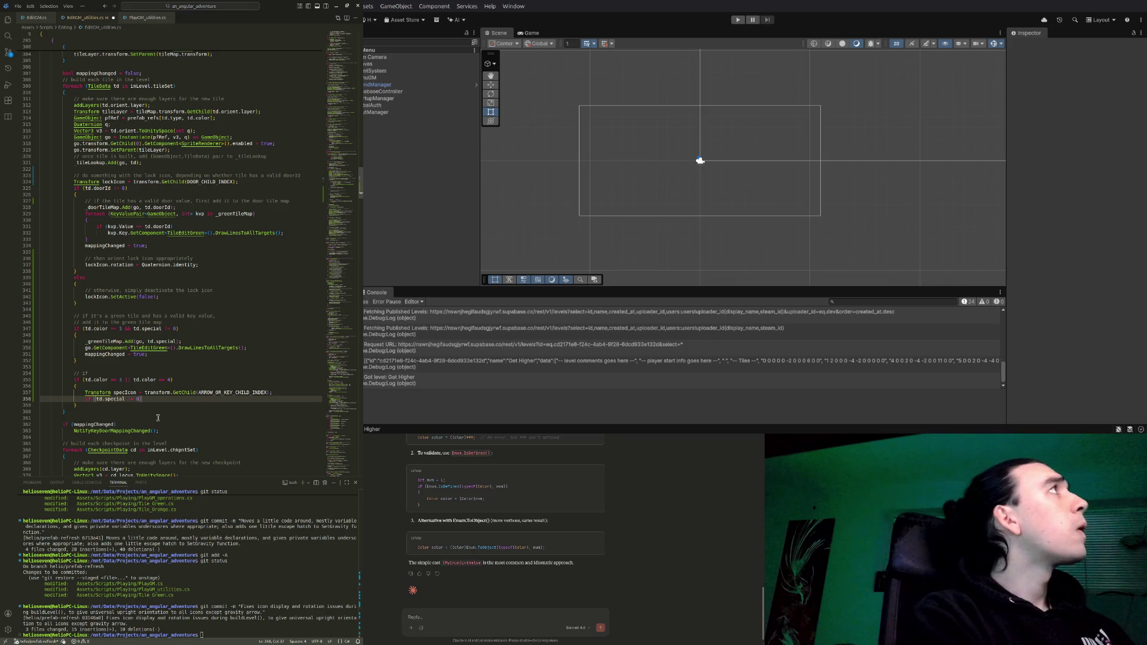
{"action": "key", "text": "ctrl+Tab"}
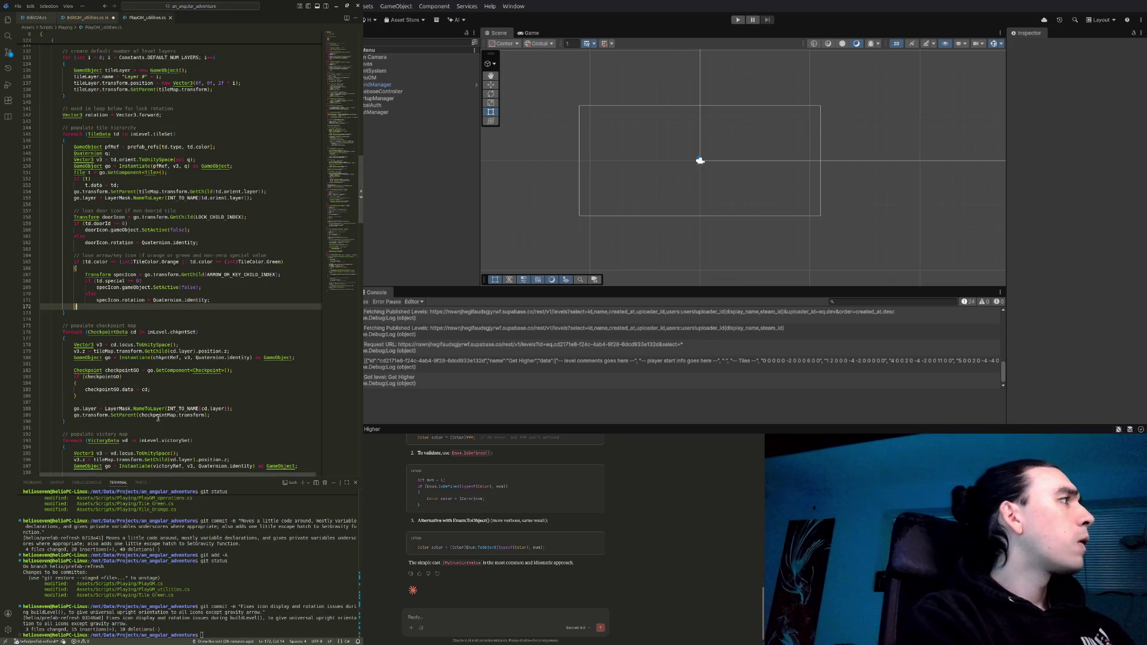
{"action": "key", "text": "alt"}
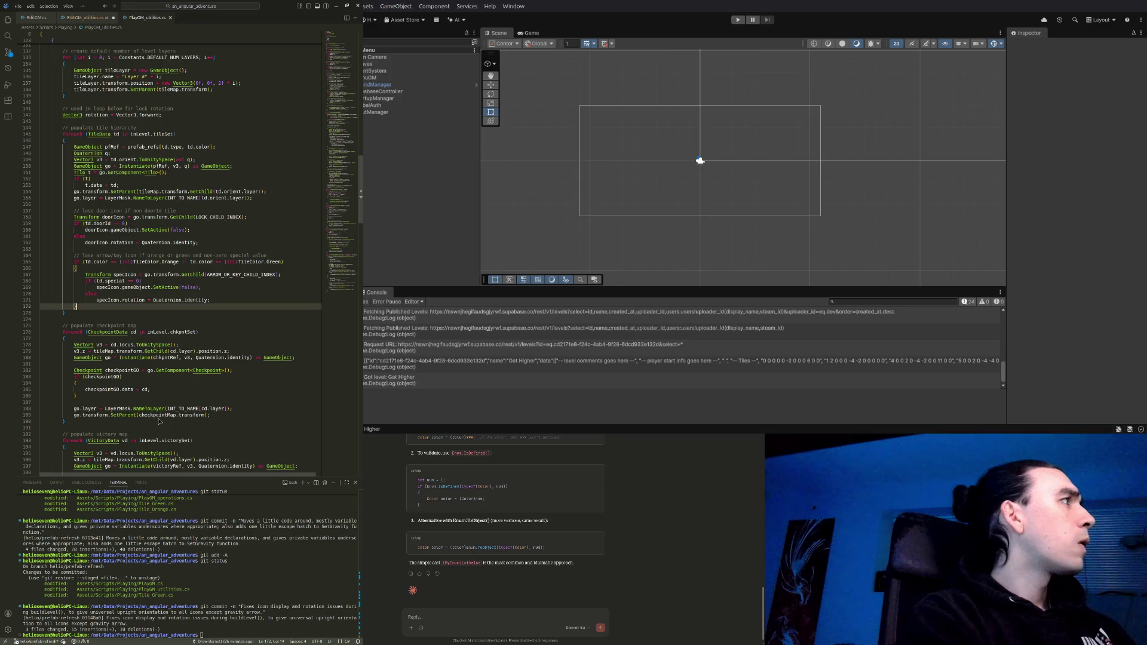
{"action": "key", "text": "ctrl+Tab"}
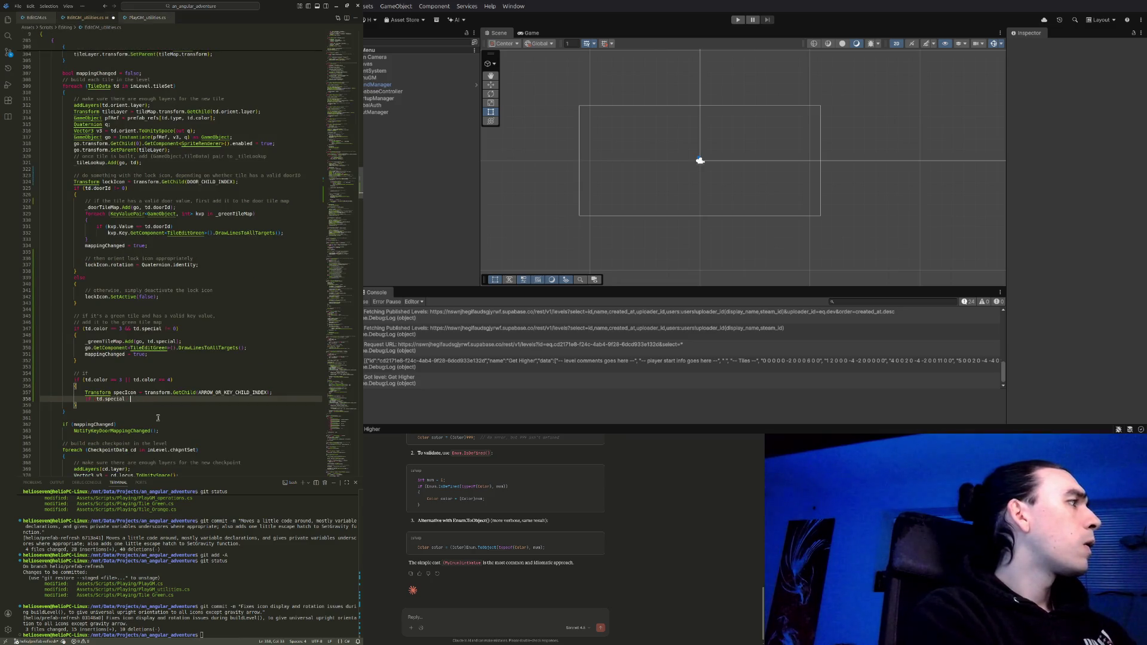
{"action": "type", "text": "== 0"}
{"action": "key", "text": "Return"}
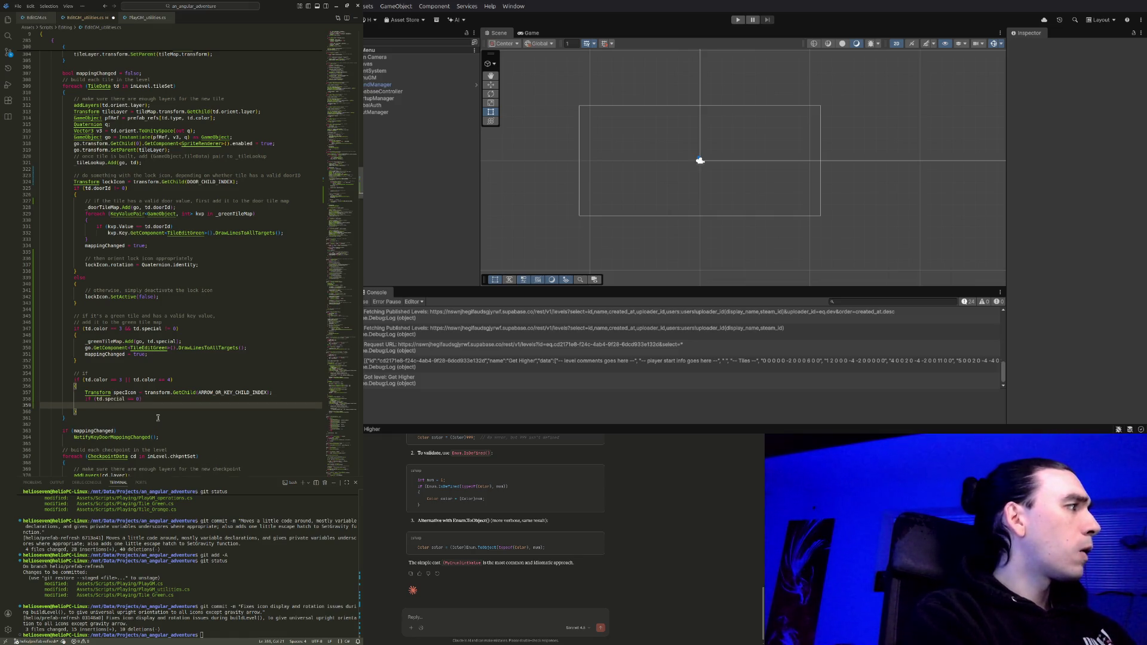
{"action": "type", "text": "spec"}
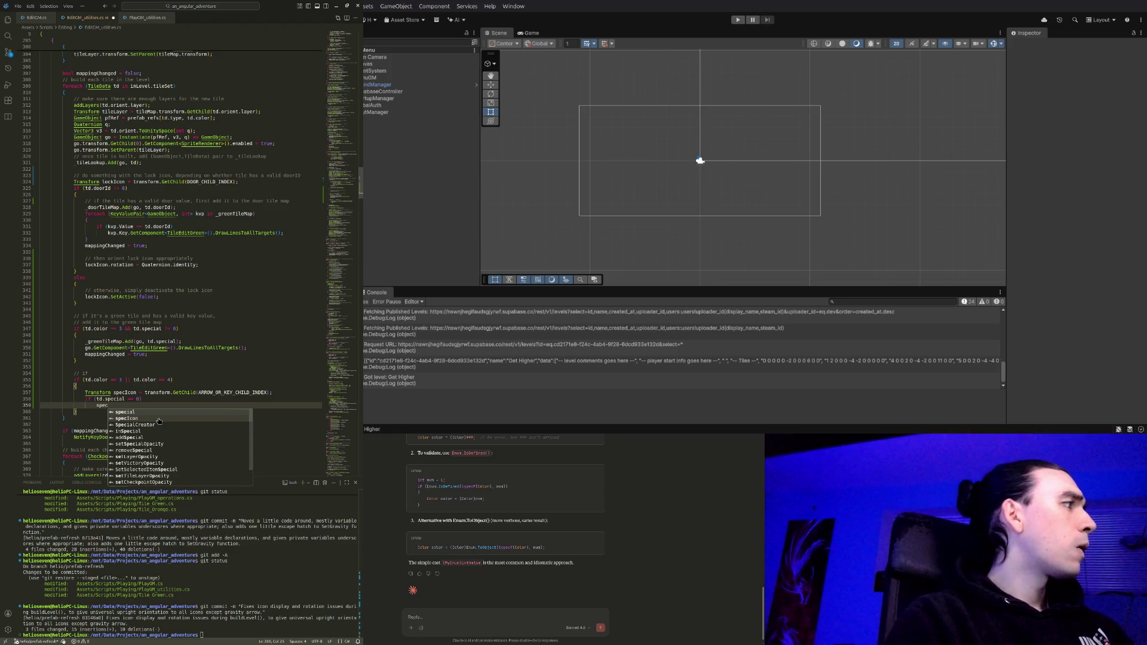
{"action": "left_click", "coordinate": [159, 419]}
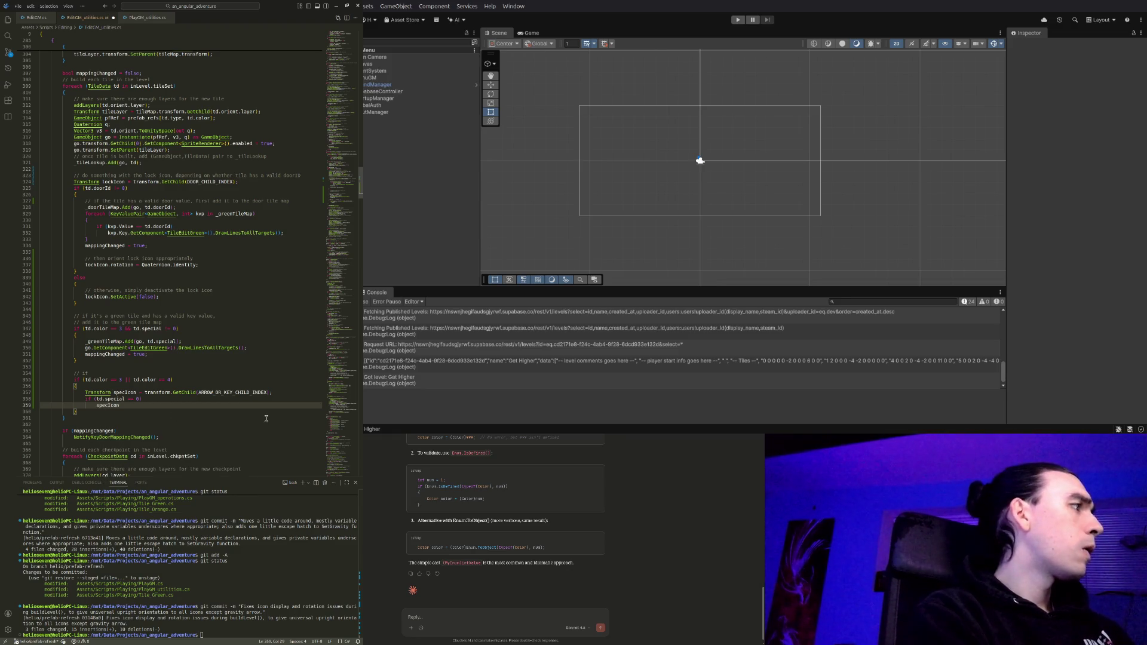
{"action": "type", "text": ".SetA"}
{"action": "key", "text": "Tab"}
{"action": "type", "text": "(false"}
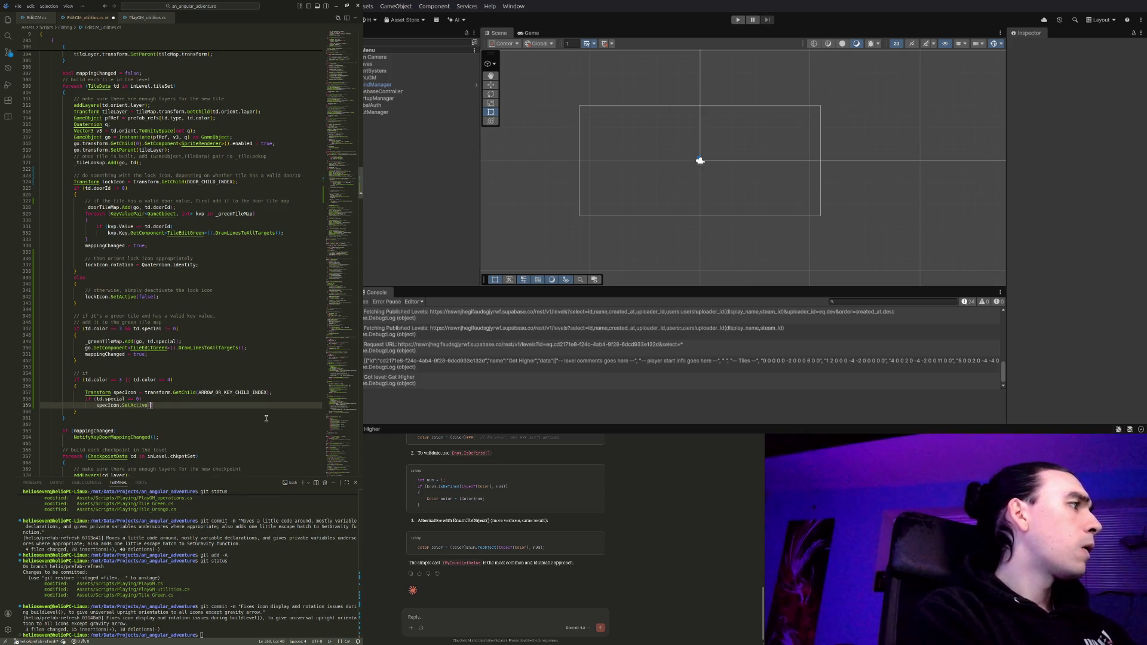
{"action": "type", "text": ");"}
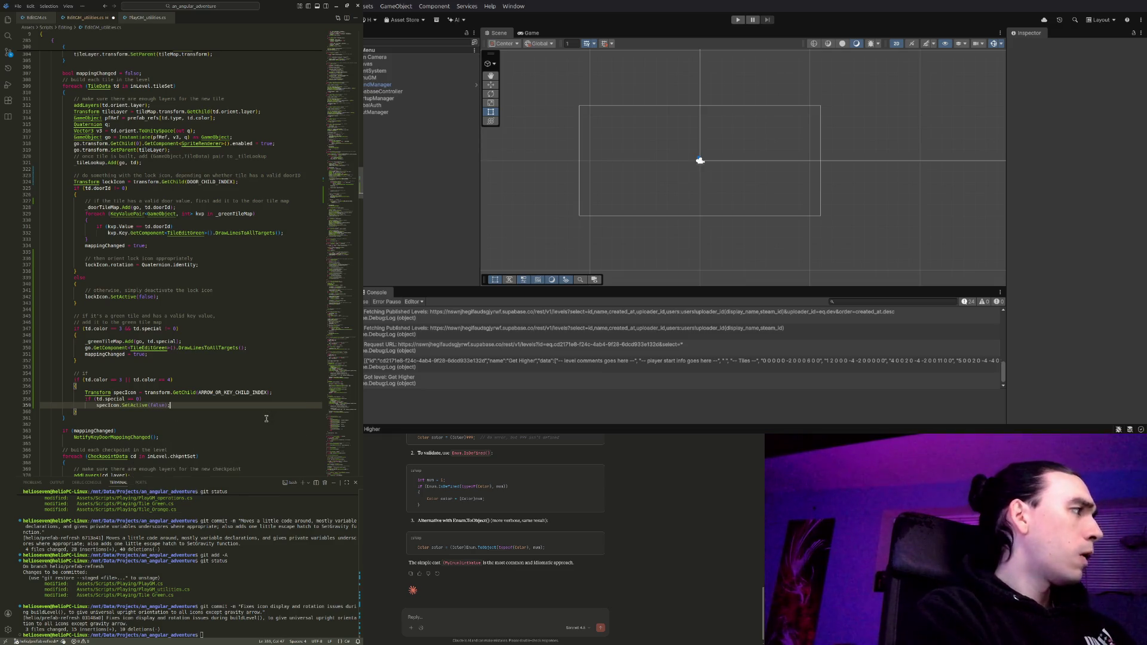
Add an else branch setting 'specIcon.rotation = Quaternion.identity;'
{"action": "key", "text": "Return"}
{"action": "type", "text": "else"}
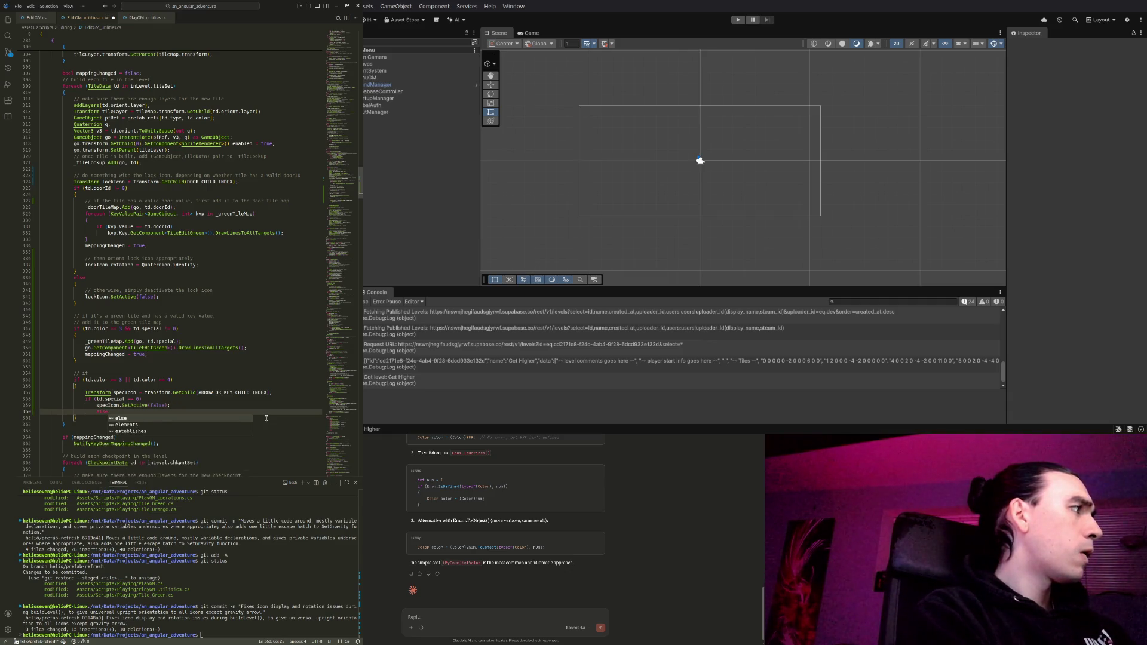
{"action": "key", "text": "Escape"}
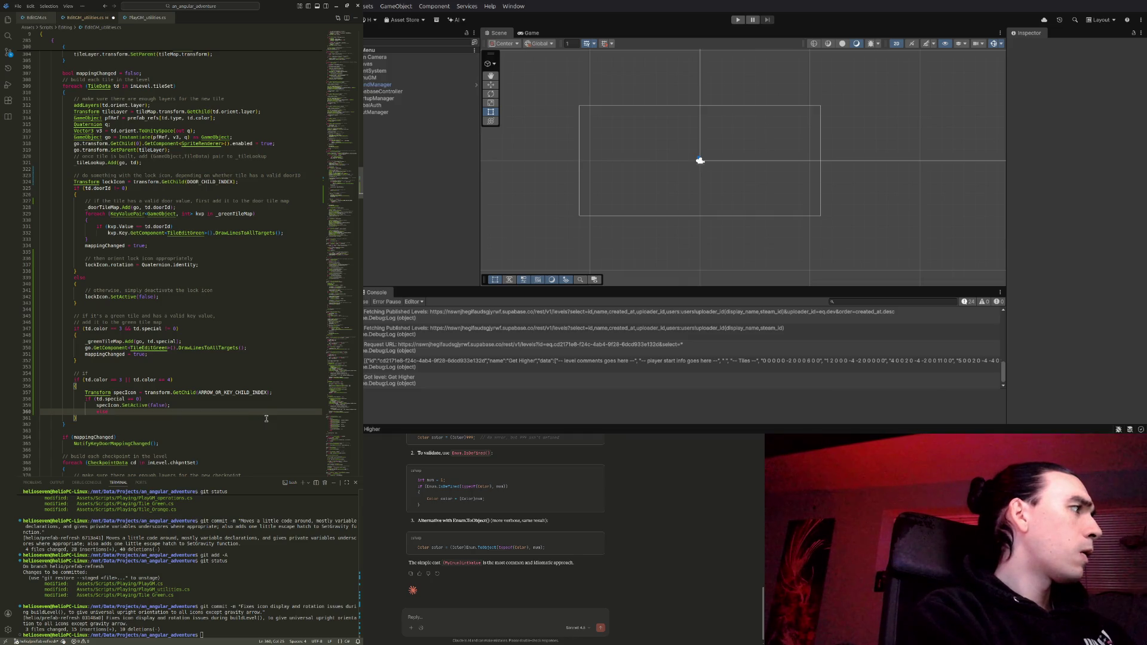
{"action": "key", "text": "Return"}
{"action": "type", "text": "spec"}
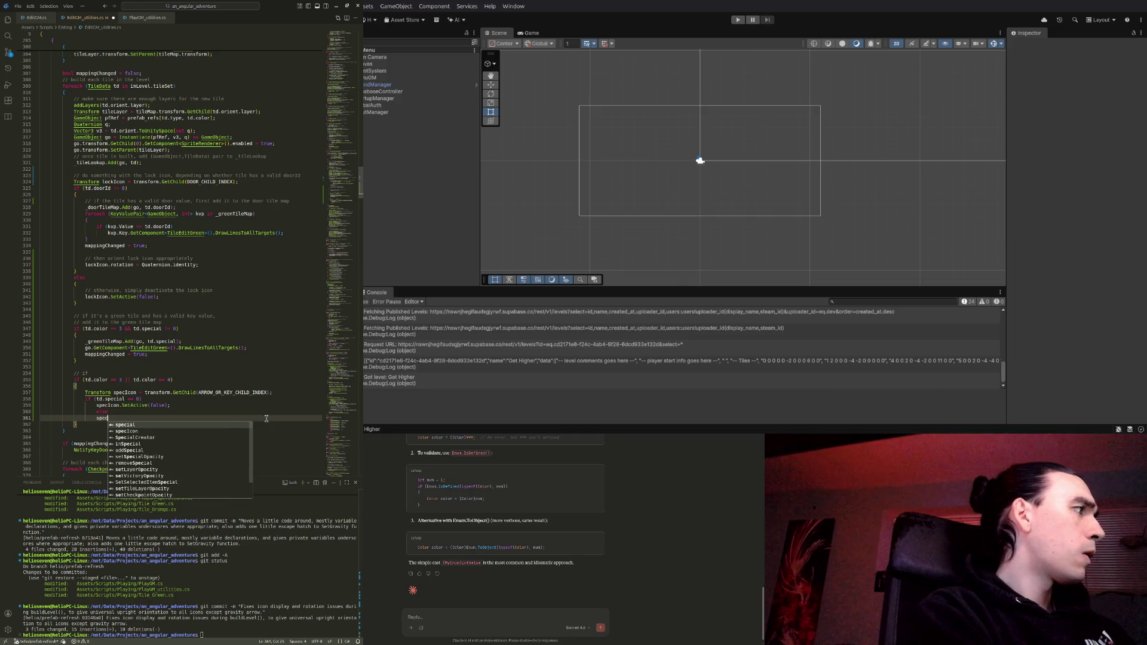
{"action": "type", "text": "Icon"}
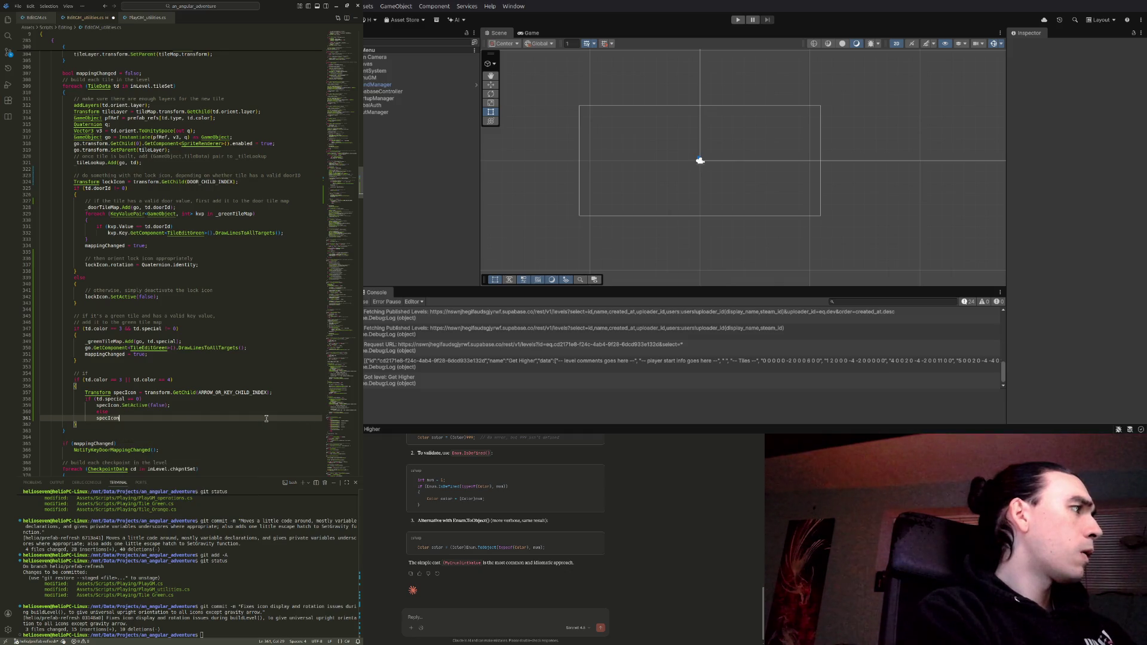
{"action": "type", "text": ".rot"}
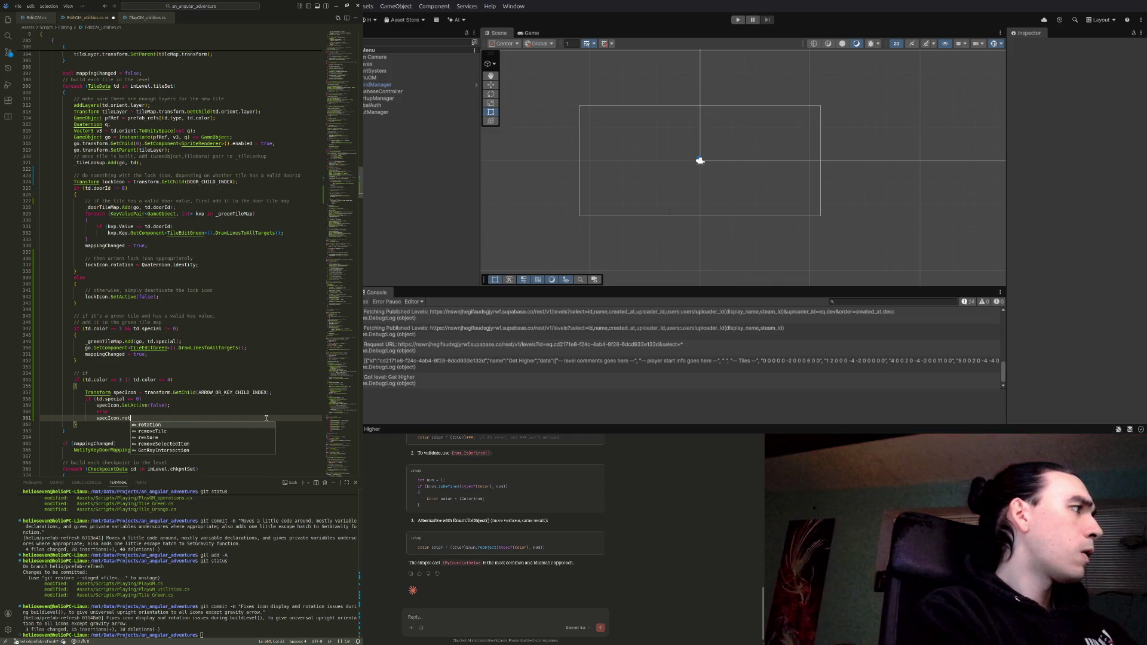
{"action": "type", "text": "ation = Q"}
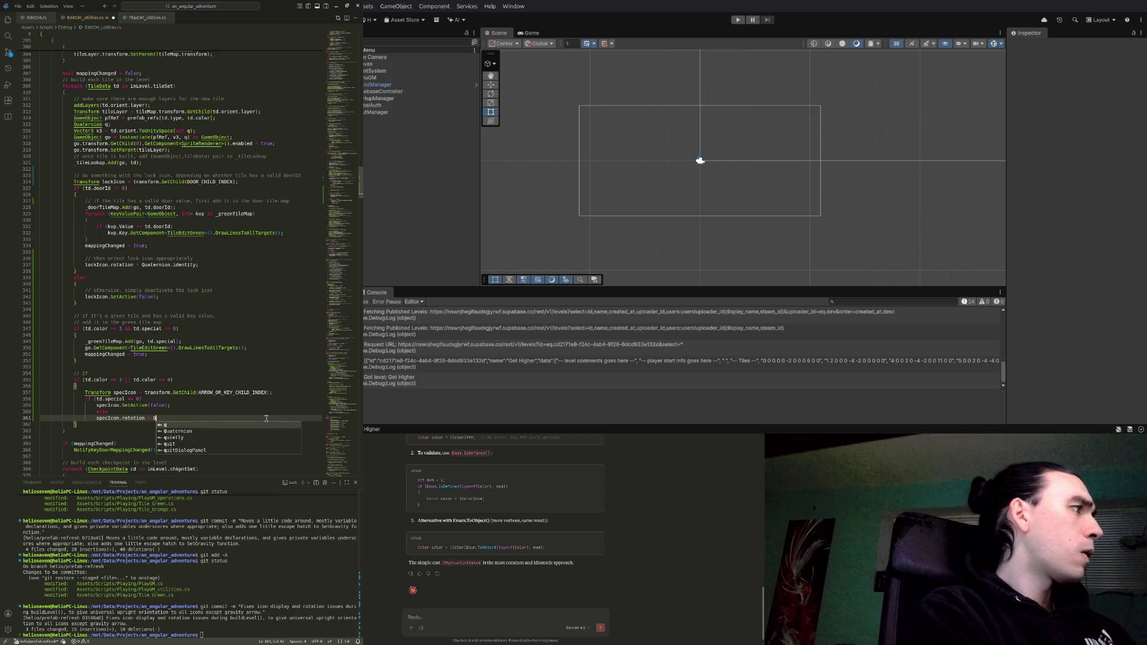
{"action": "type", "text": "uaternion.identity"}
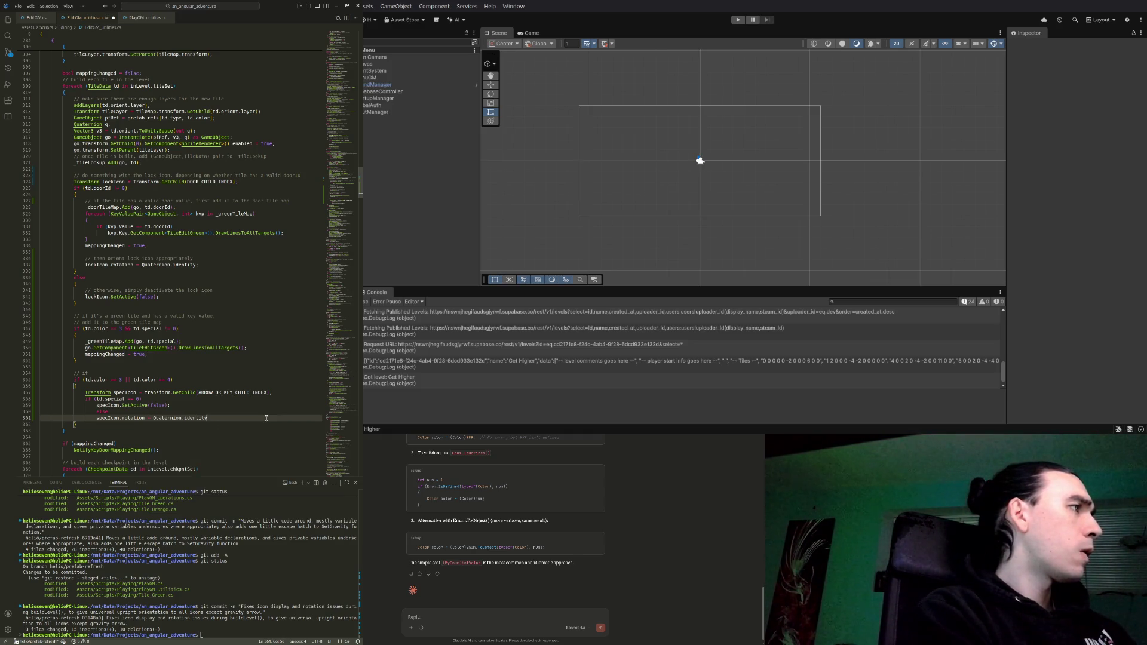
{"action": "type", "text": "("}
{"action": "key", "text": "BackSpace"}
{"action": "key", "text": "BackSpace"}
{"action": "key", "text": "BackSpace"}
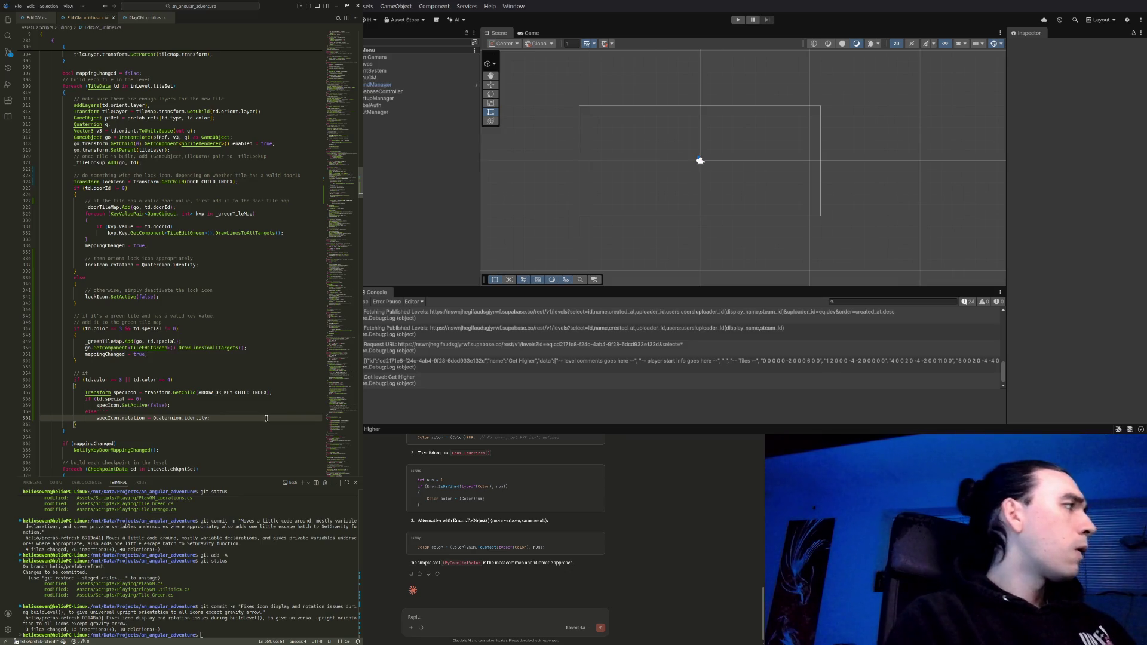
{"action": "left_click", "coordinate": [122, 374]}
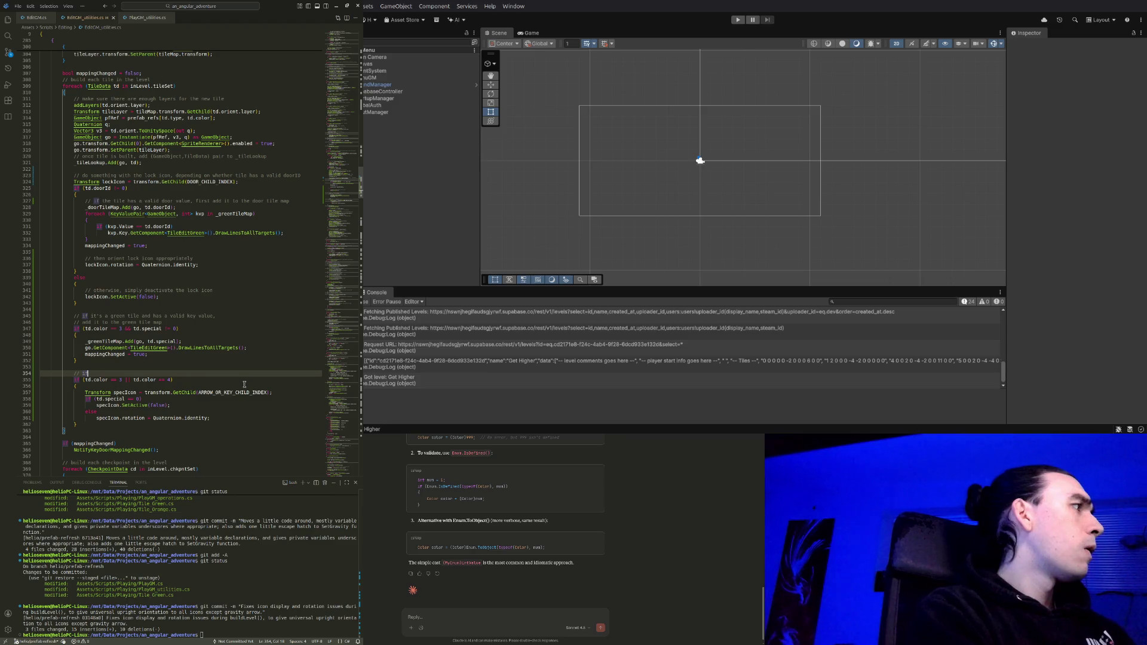
Comment the icon block 'deal with the arrow or key icon appropriately' and join the green-tile comment onto one line
{"action": "type", "text": " tile"}
{"action": "type", "text": "reenor"}
{"action": "type", "text": " orange, deal with the"}
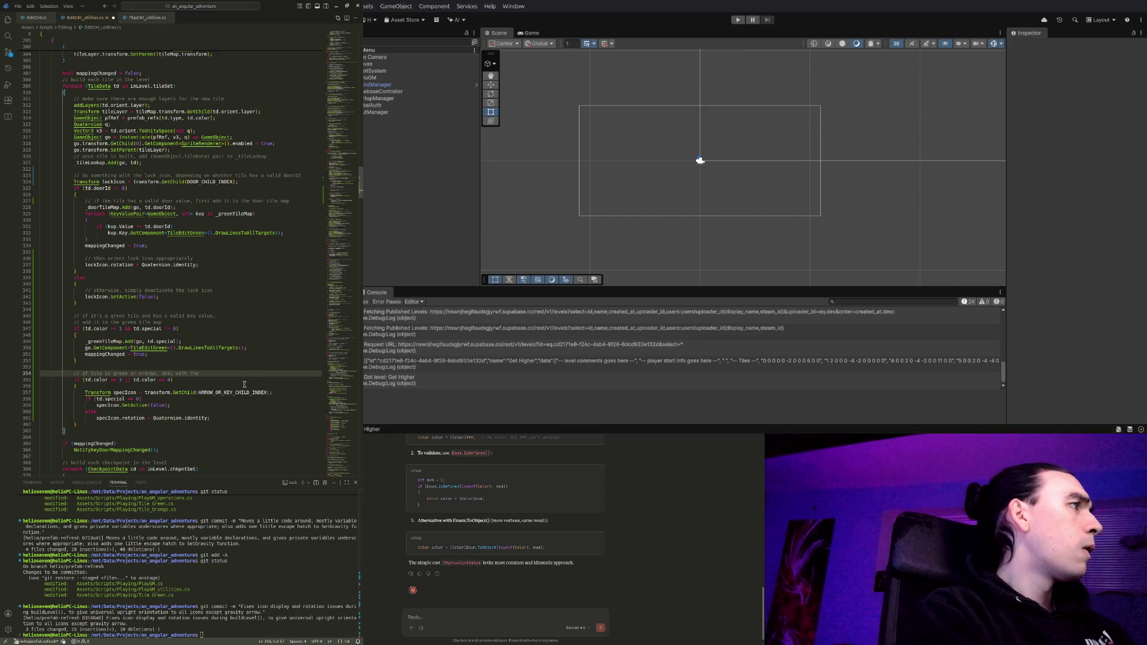
{"action": "type", "text": "arrow or key icon"}
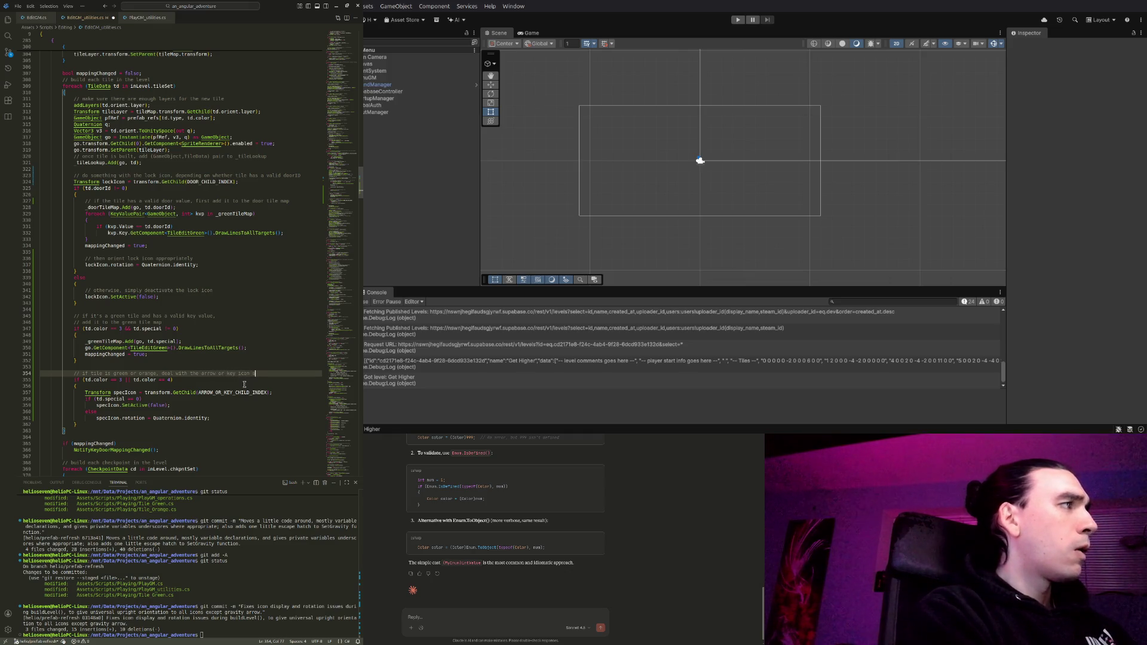
{"action": "type", "text": "asropriately"}
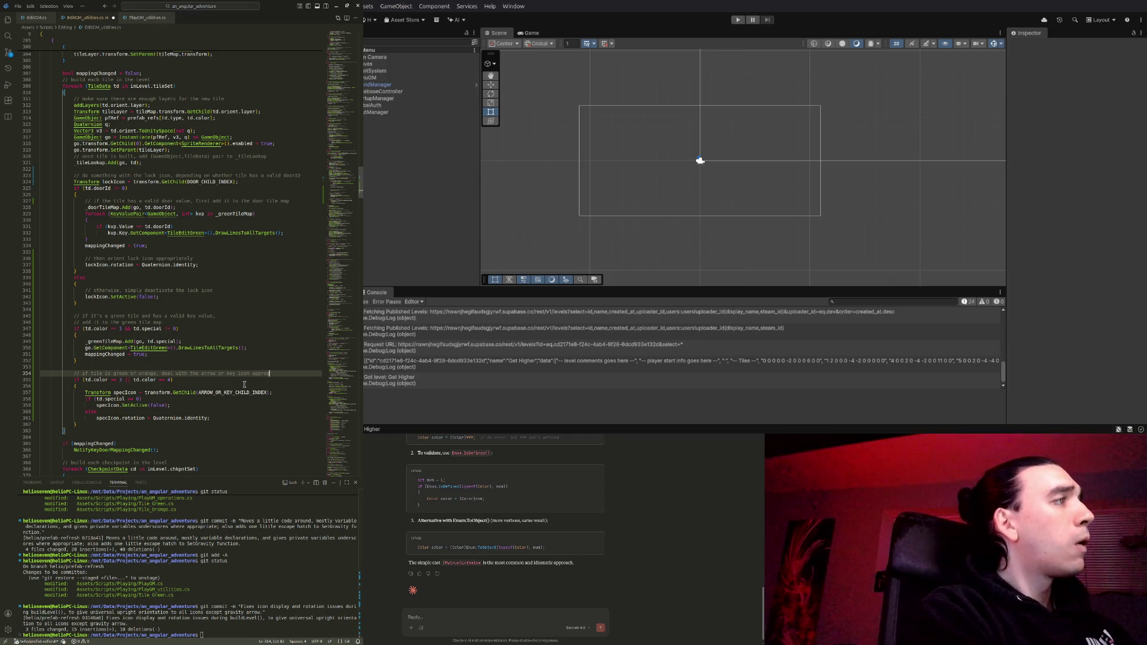
{"action": "key", "text": "Down"}
{"action": "key", "text": "Down"}
{"action": "key", "text": "Down"}
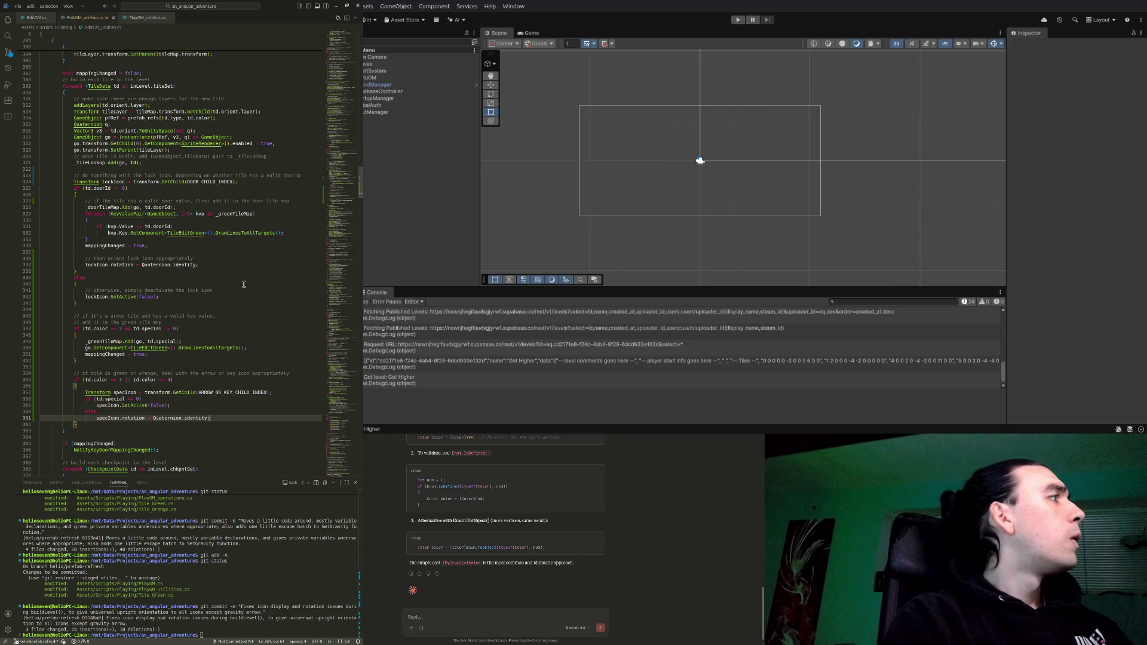
{"action": "left_click", "coordinate": [227, 320]}
{"action": "key", "text": "ctrl+BackSpace"}
{"action": "key", "text": "ctrl+BackSpace"}
{"action": "key", "text": "ctrl+BackSpace"}
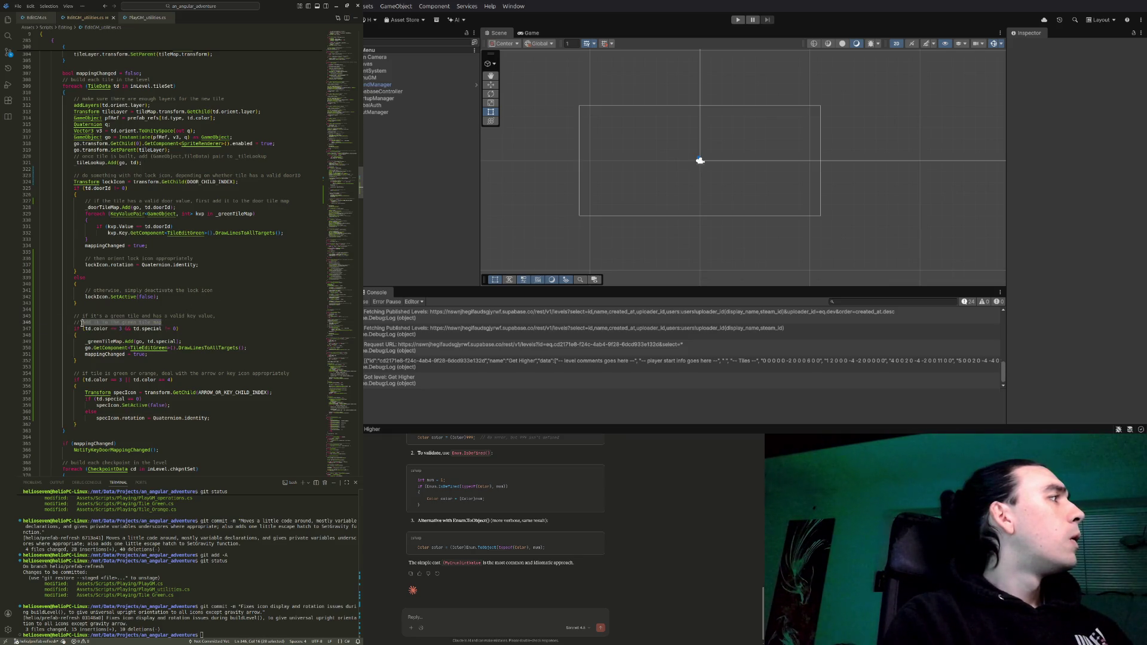
{"action": "key", "text": "ctrl+z"}
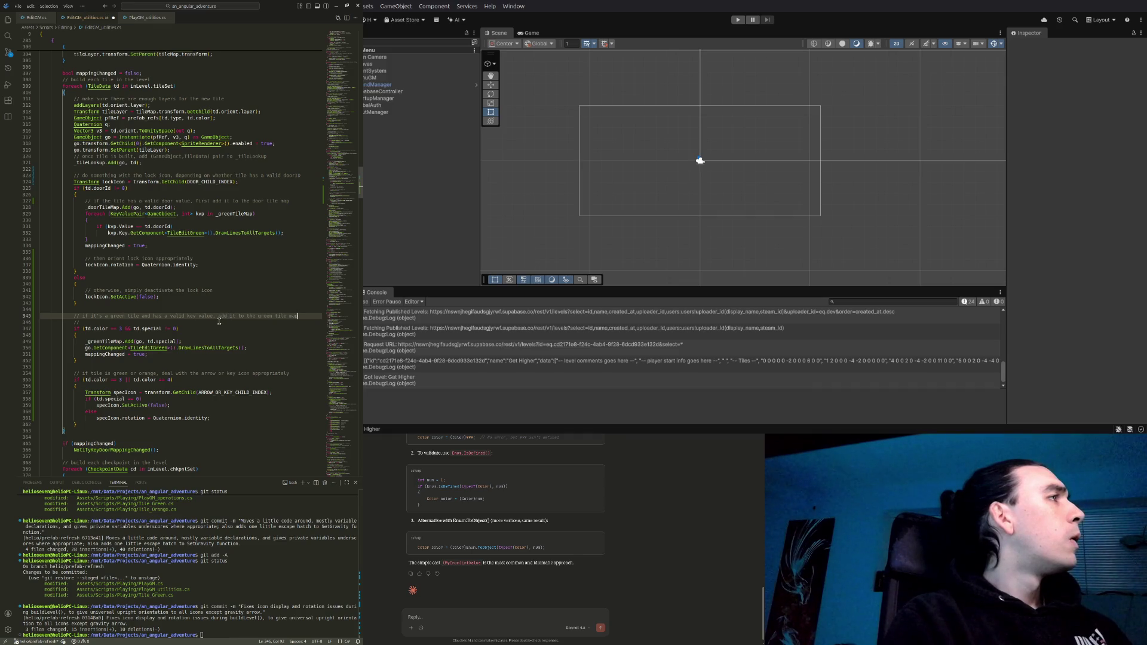
{"action": "left_click_drag", "start_coordinate": [128, 324], "coordinate": [314, 316]}
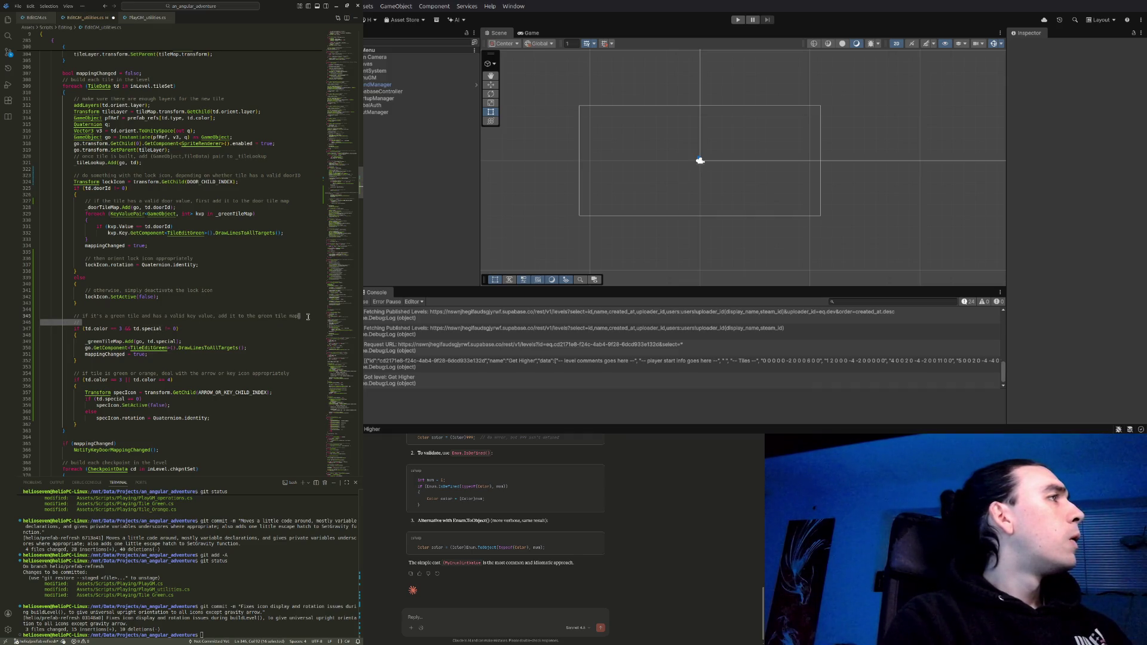
{"action": "key", "text": "BackSpace"}
{"action": "left_click", "coordinate": [249, 411]}
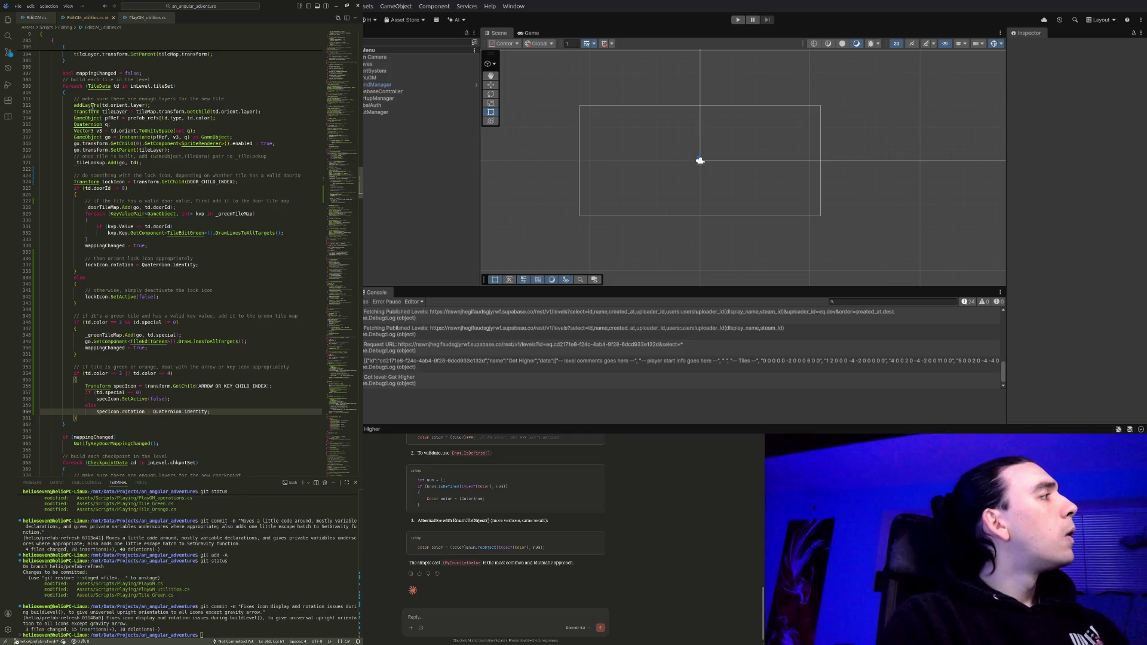
{"action": "left_click", "coordinate": [133, 20]}
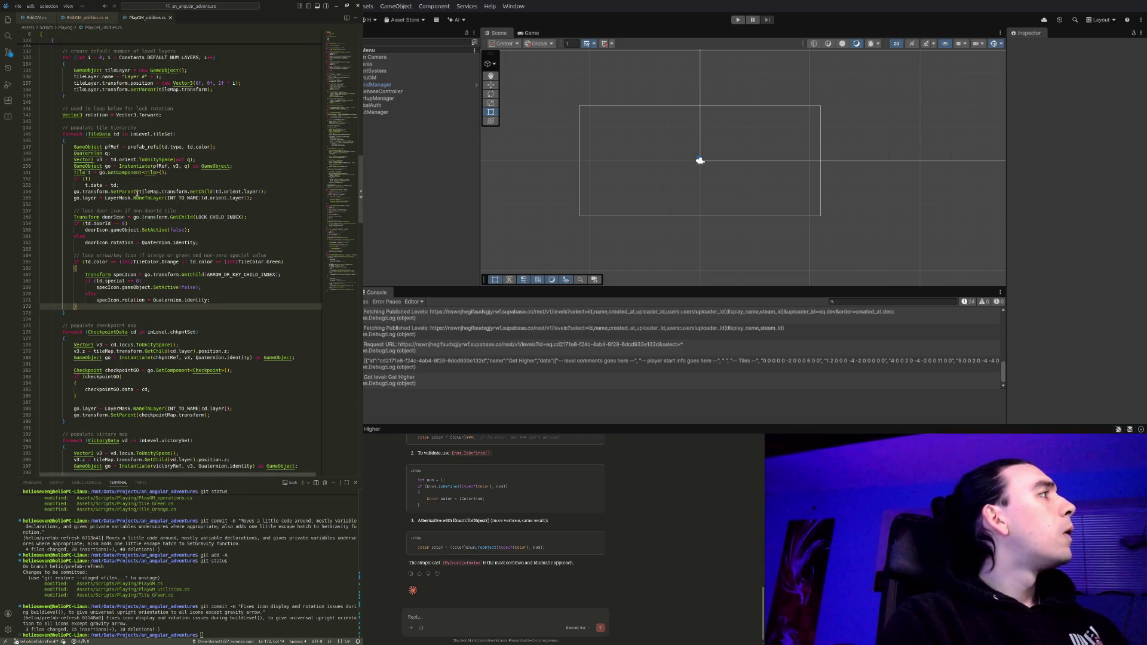
{"action": "scroll", "coordinate": [190, 300], "scroll_direction": "up", "scroll_amount": 4}
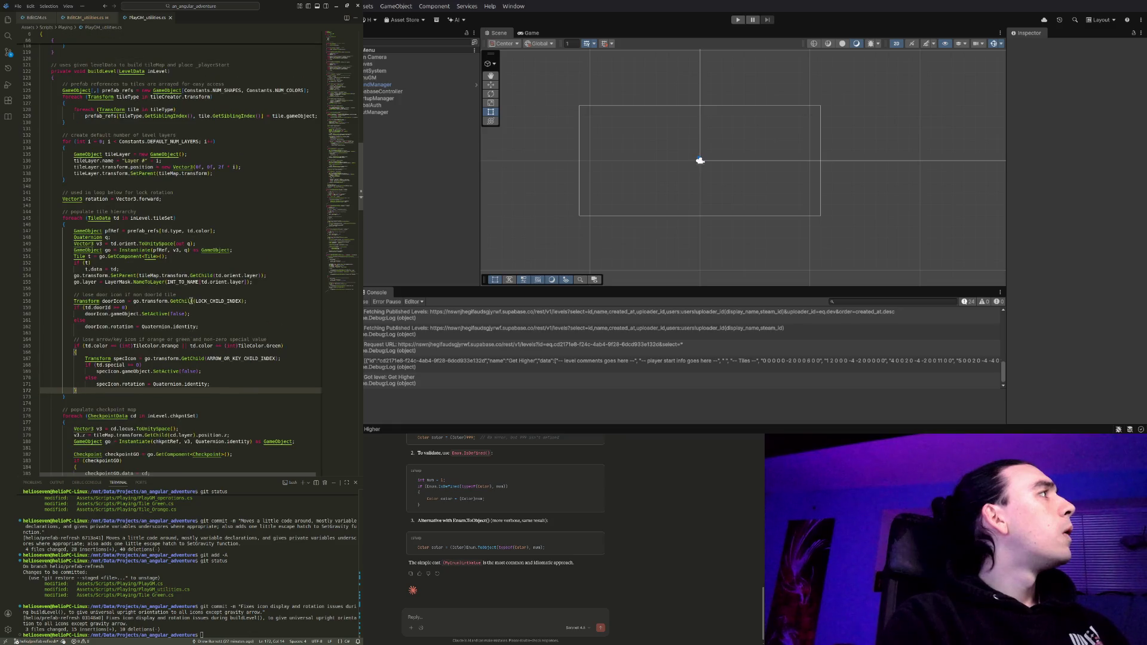
{"action": "left_click", "coordinate": [88, 18]}
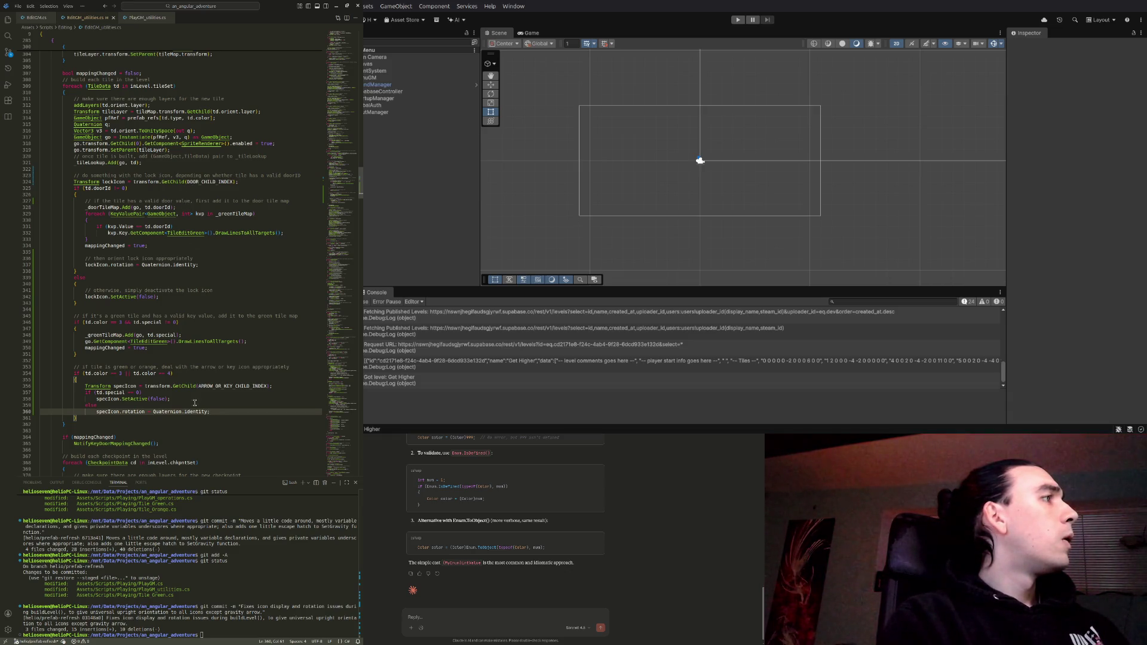
{"action": "left_click_drag", "start_coordinate": [199, 386], "coordinate": [267, 387]}
{"action": "key", "text": "ctrl+c"}
In EditGM.cs, declare 'private const int ARROW_OR_KEY_CHILD_INDEX = 2;' under the private constants
{"action": "left_click", "coordinate": [266, 386]}
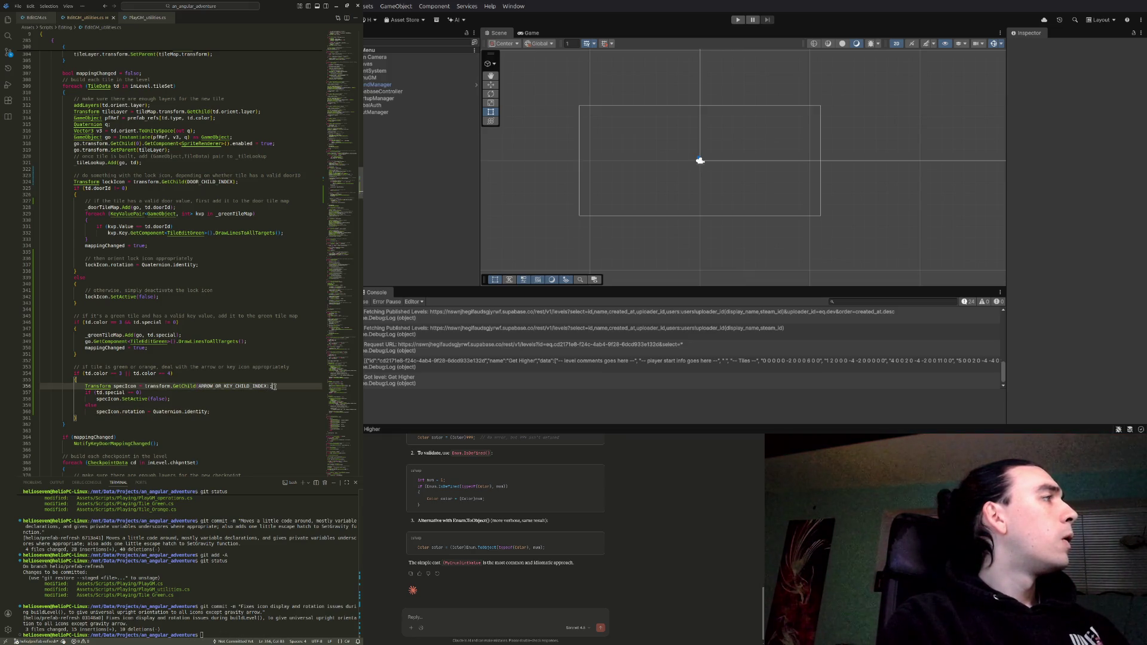
{"action": "left_click", "coordinate": [36, 19]}
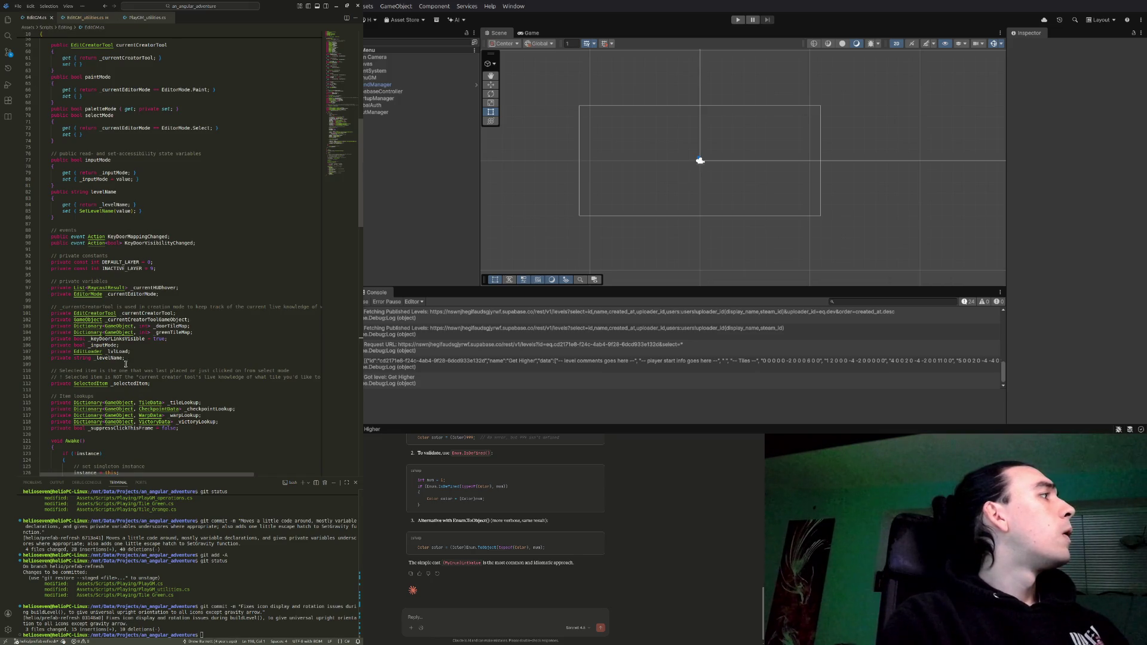
{"action": "left_click", "coordinate": [163, 270]}
{"action": "left_click", "coordinate": [157, 255]}
{"action": "key", "text": "Return"}
{"action": "type", "text": "private const int"}
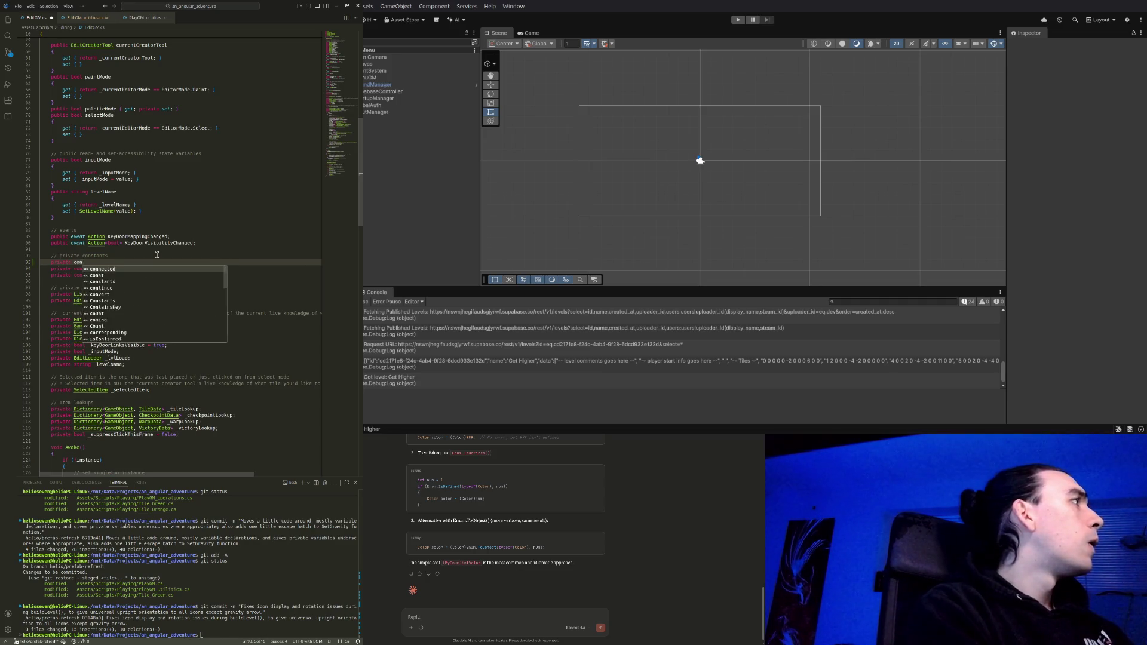
{"action": "key", "text": "ctrl+v"}
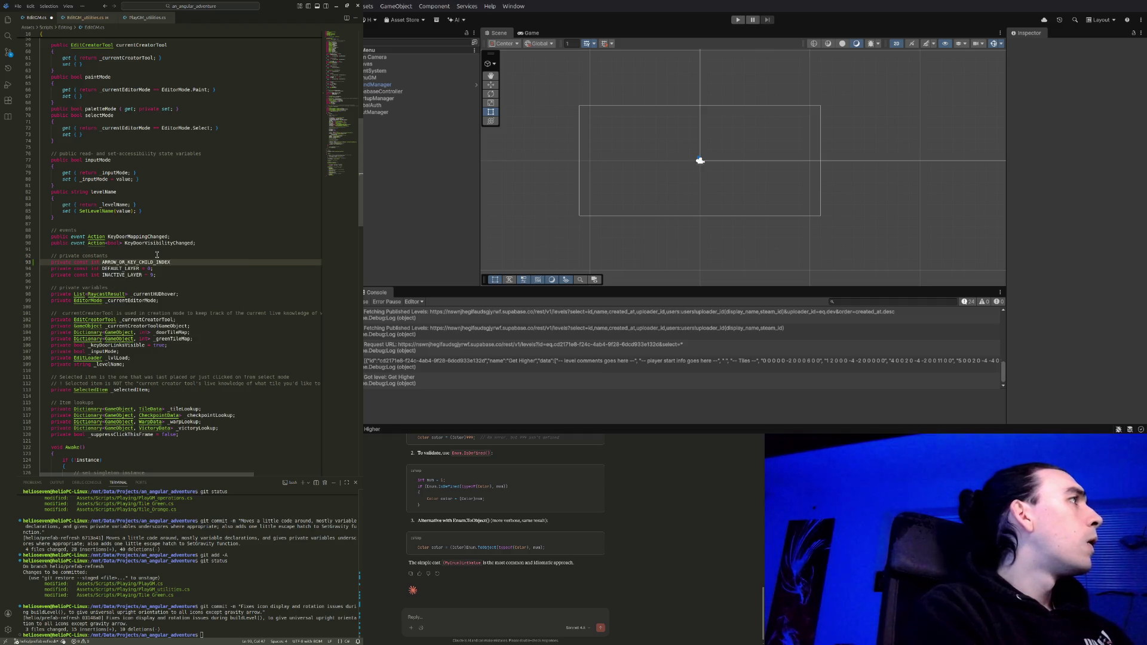
{"action": "type", "text": " = 2"}
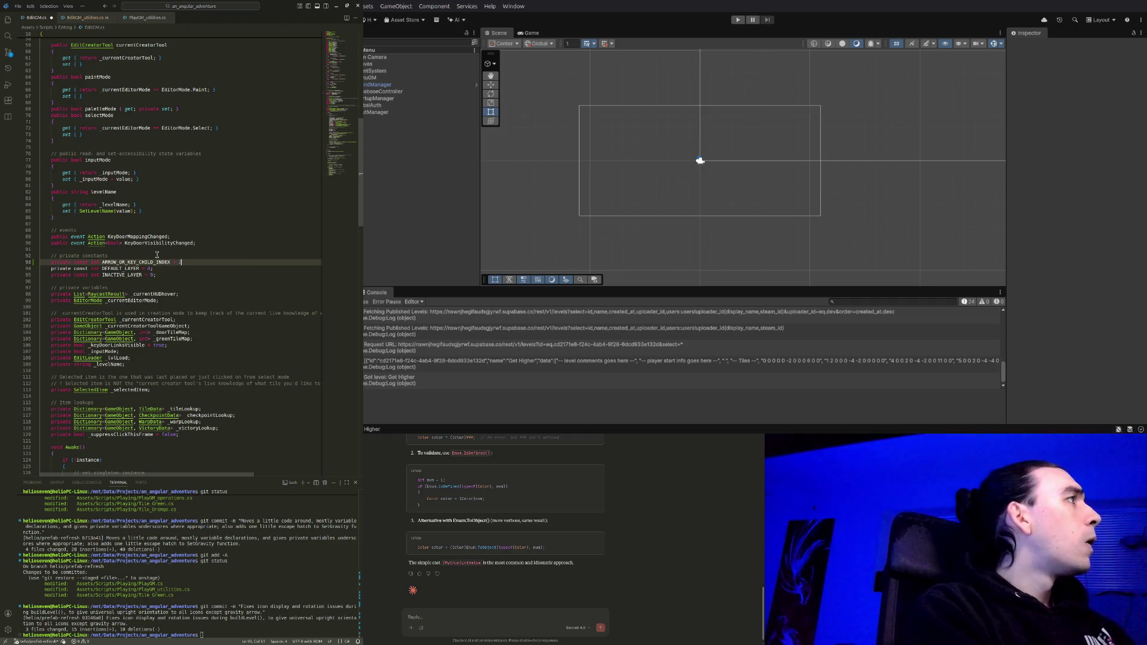
{"action": "type", "text": ";"}
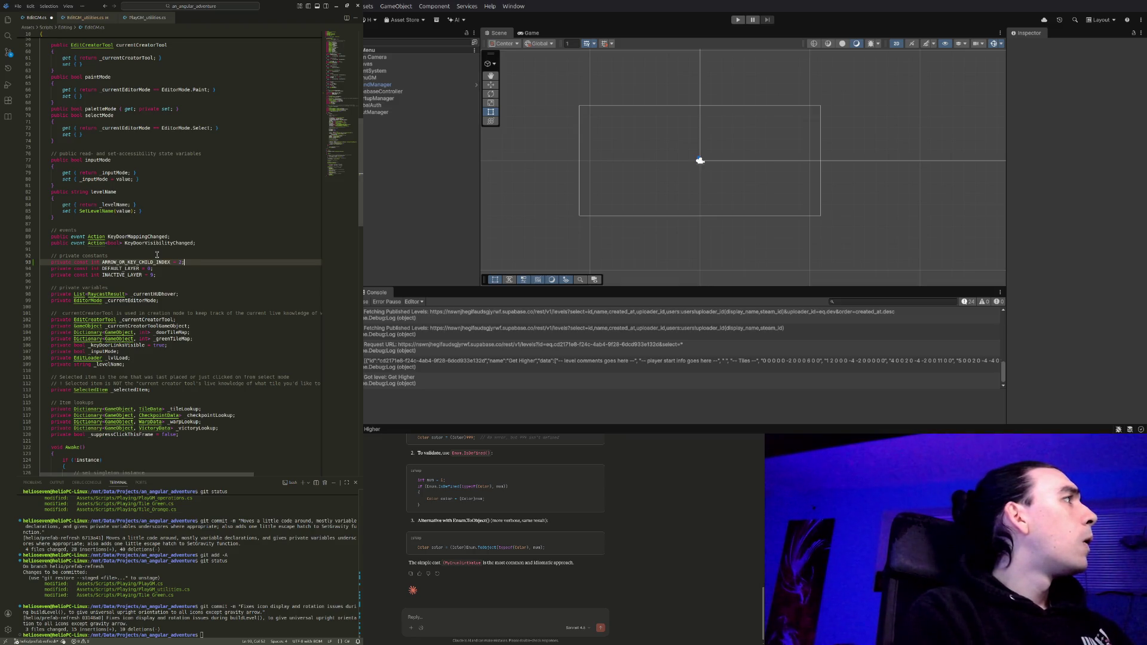
Add 'private const int DOOR_CHILD_INDEX = 1;' below DEFAULT_LAYER and save EditGM.cs
{"action": "key", "text": "Down"}
{"action": "key", "text": "Return"}
{"action": "type", "text": "private const int "}
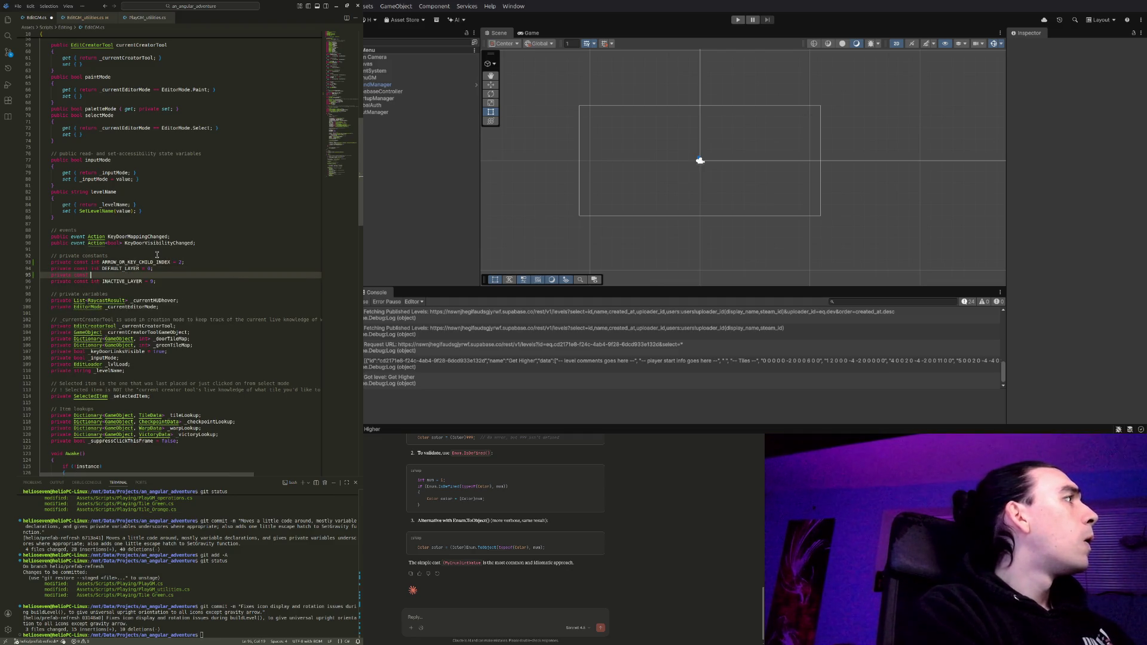
{"action": "type", "text": "ARROW_OR_KEY_CHILD_INDEX "}
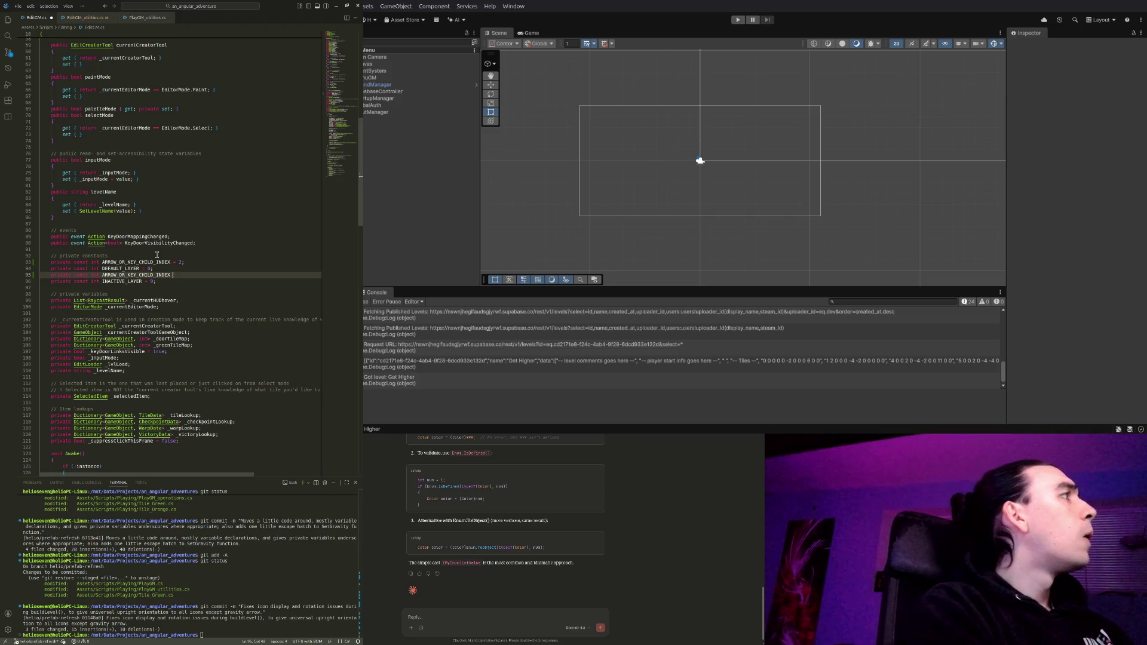
{"action": "type", "text": "= 1"}
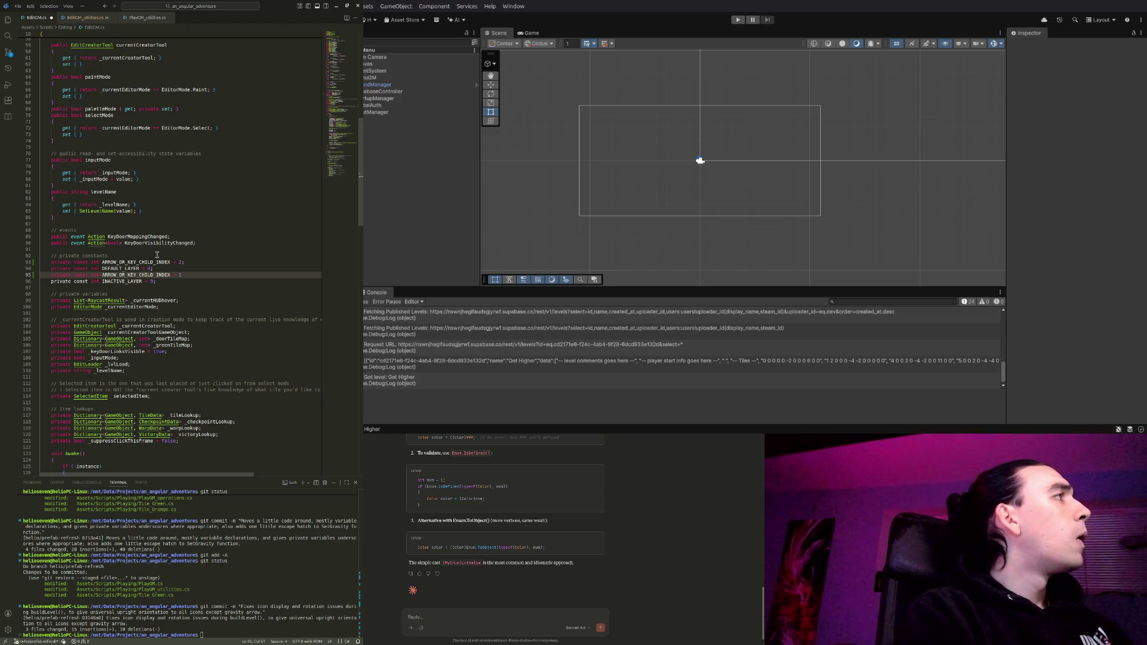
{"action": "type", "text": ";"}
{"action": "key", "text": "Left"}
{"action": "key", "text": "Left"}
{"action": "key", "text": "Left"}
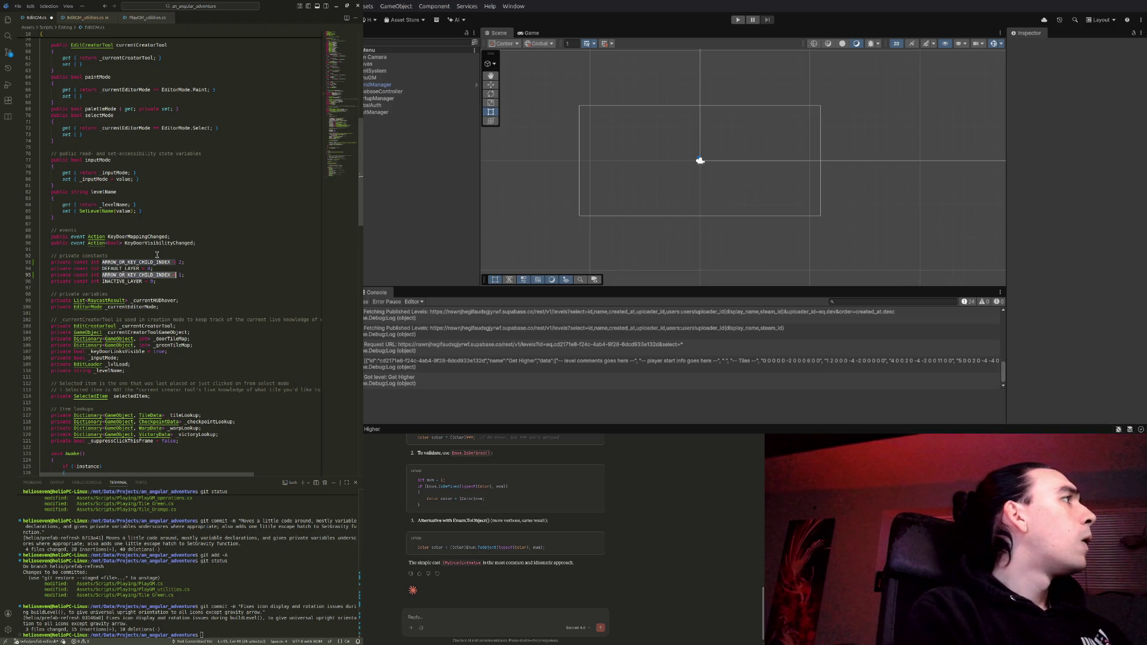
{"action": "key", "text": "ctrl+Left"}
{"action": "key", "text": "shift+Right"}
{"action": "key", "text": "shift+Right"}
{"action": "key", "text": "shift+Right"}
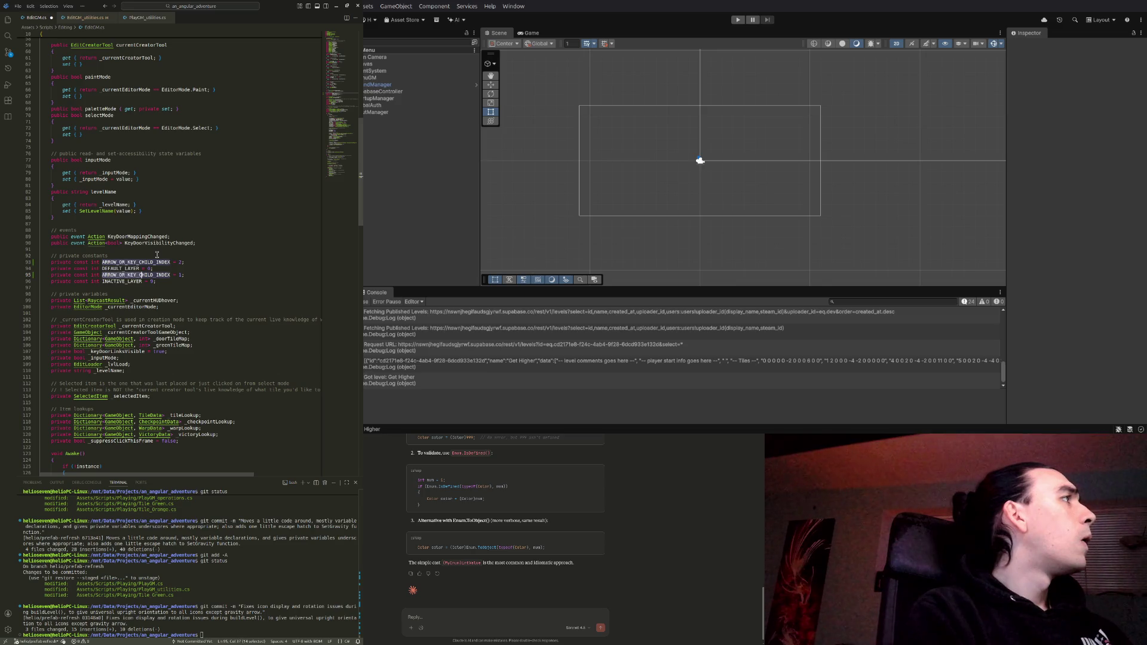
{"action": "type", "text": "DOOR"}
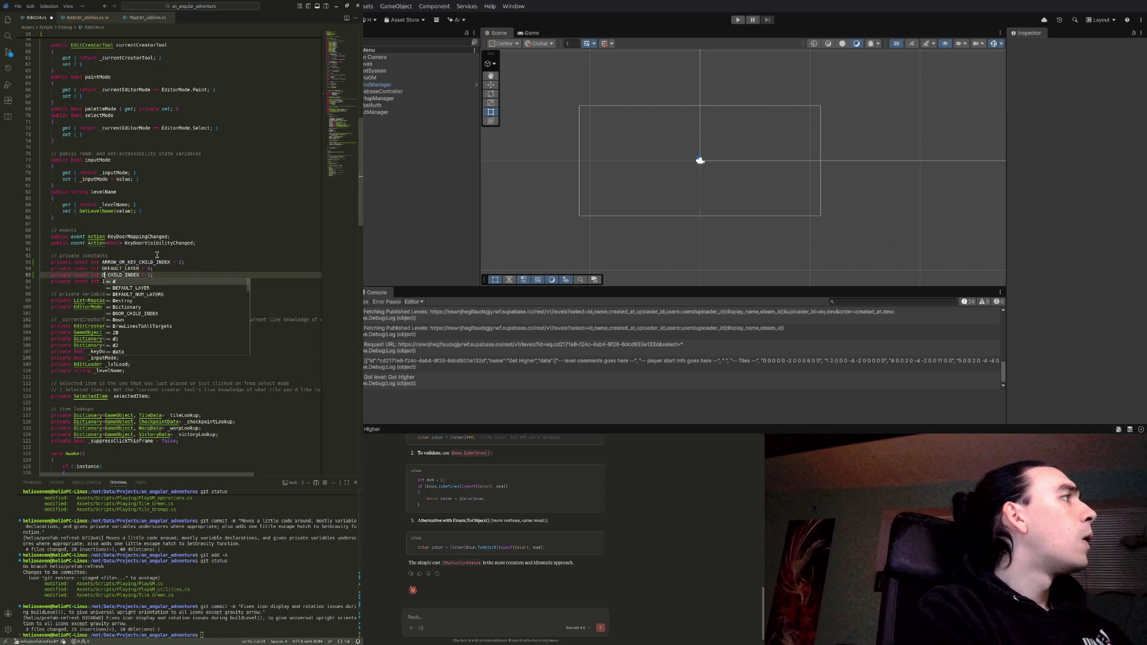
{"action": "key", "text": "End"}
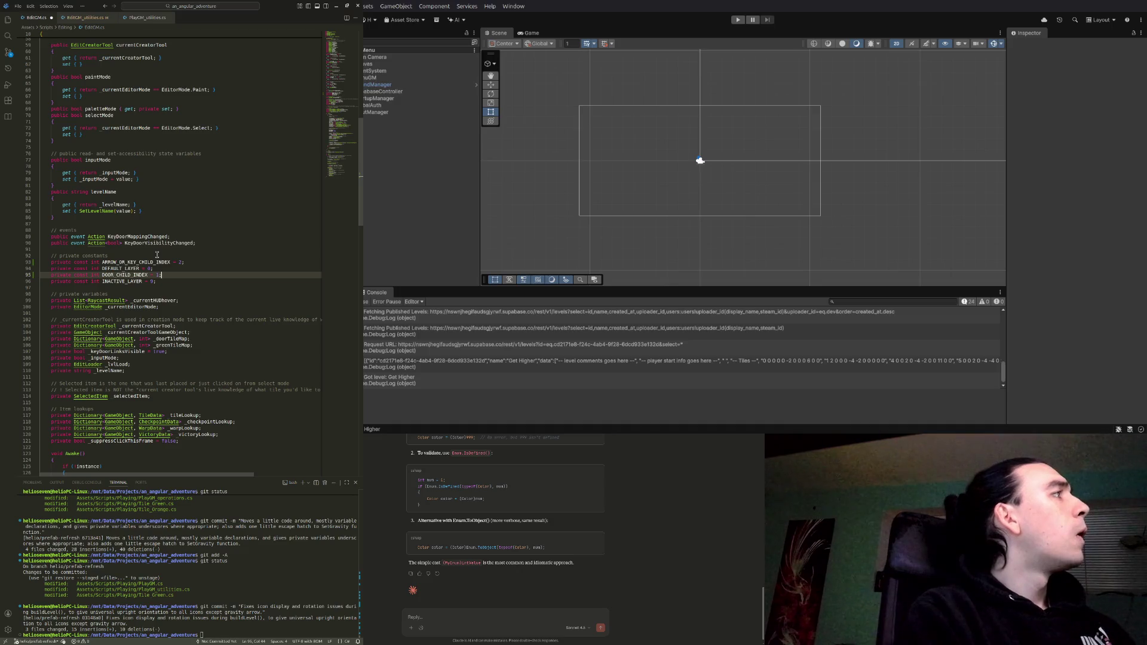
{"action": "key", "text": "ctrl+s"}
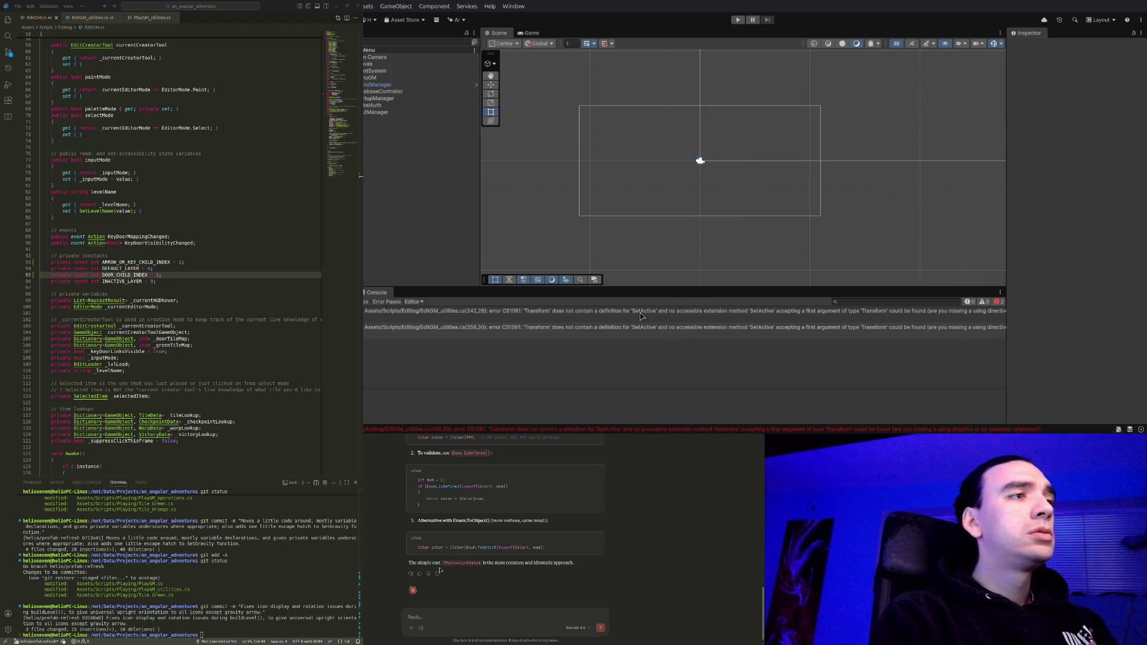
Insert 'gameObject.' before SetActive on the lockIcon (line 342) and specIcon (line 358) calls
{"action": "double_click", "coordinate": [547, 324]}
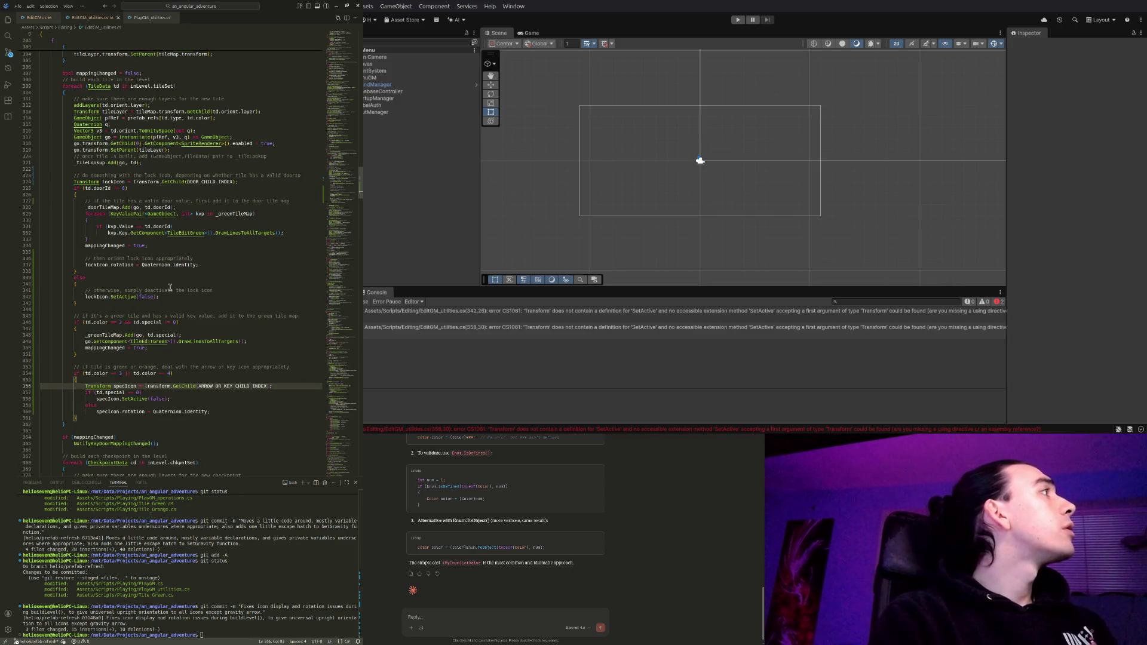
{"action": "left_click", "coordinate": [110, 297]}
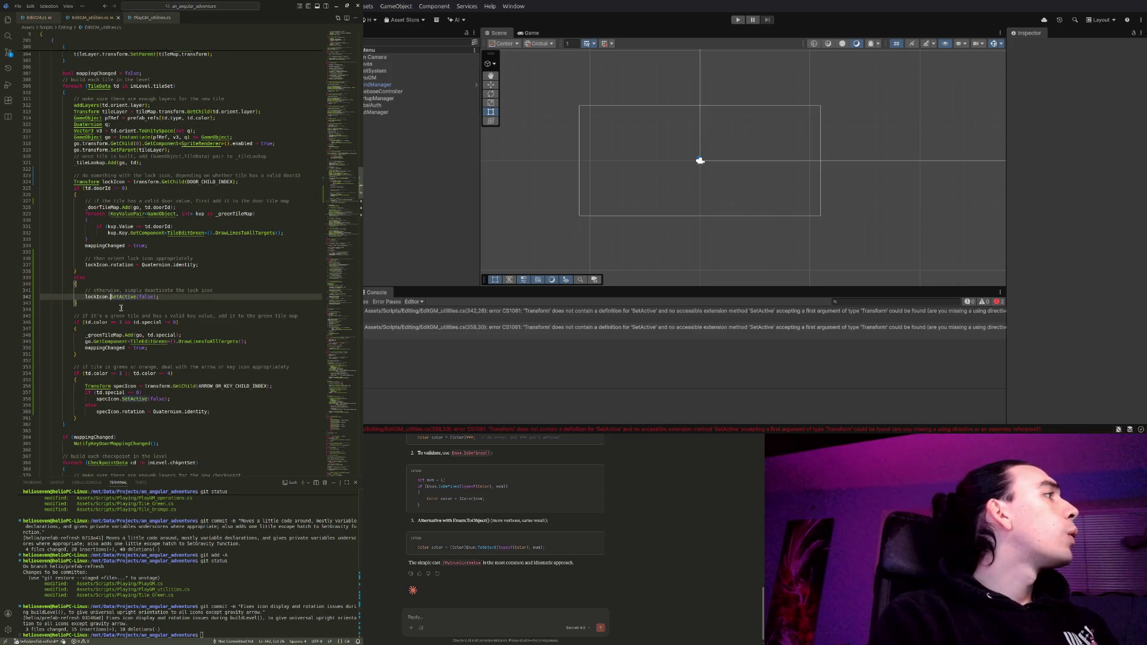
{"action": "type", "text": "gameO"}
{"action": "key", "text": "Tab"}
{"action": "type", "text": "."}
{"action": "key", "text": "ctrl+shift+Left"}
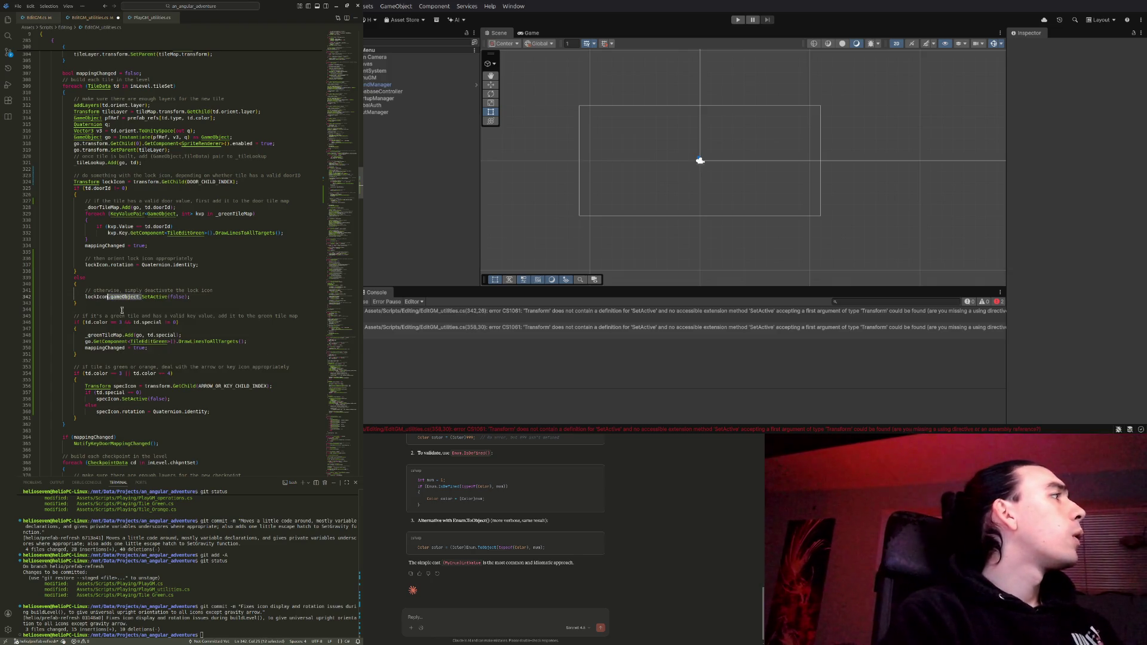
{"action": "key", "text": "BackSpace"}
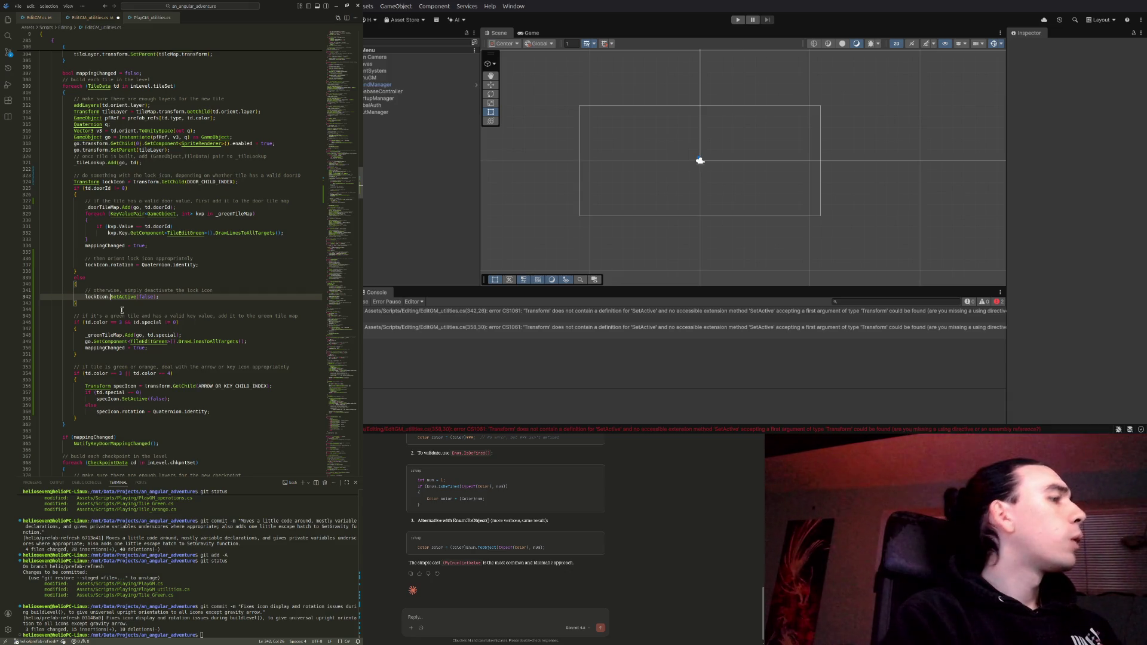
{"action": "type", "text": "gameObject."}
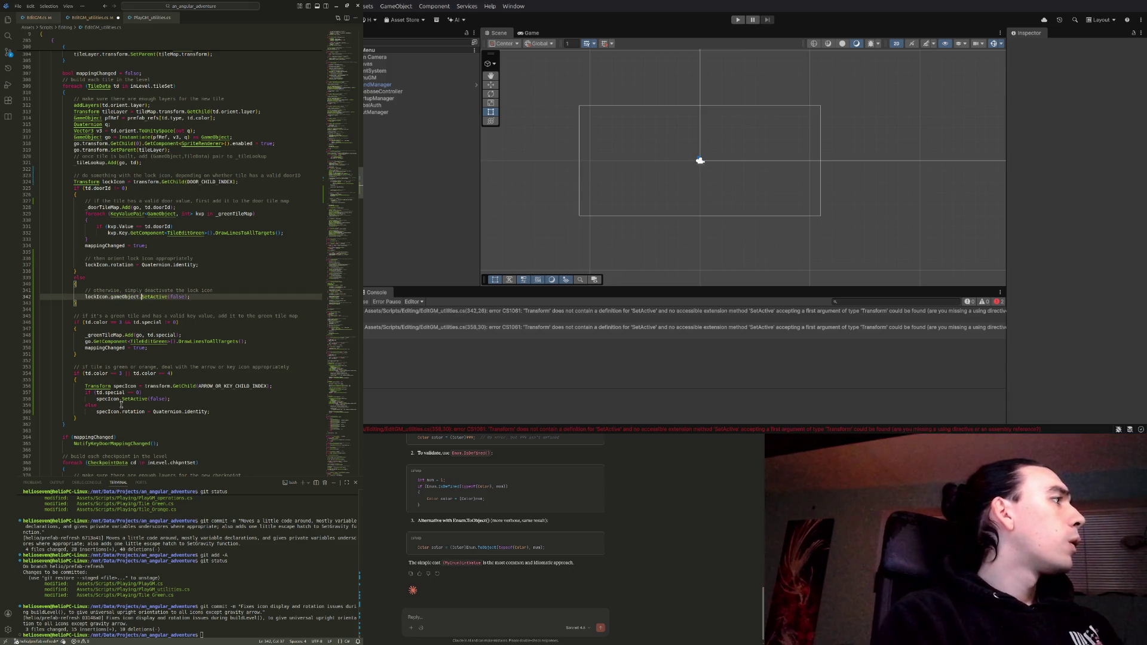
{"action": "left_click", "coordinate": [124, 399]}
{"action": "type", "text": "gameObject."}
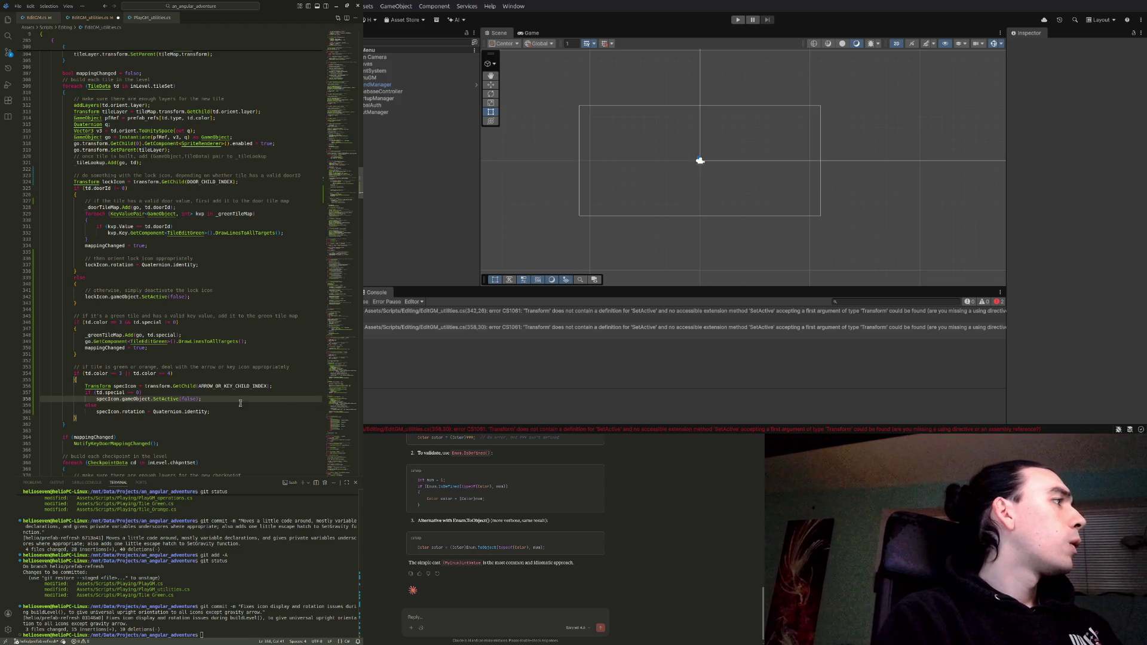
{"action": "left_click", "coordinate": [220, 399]}
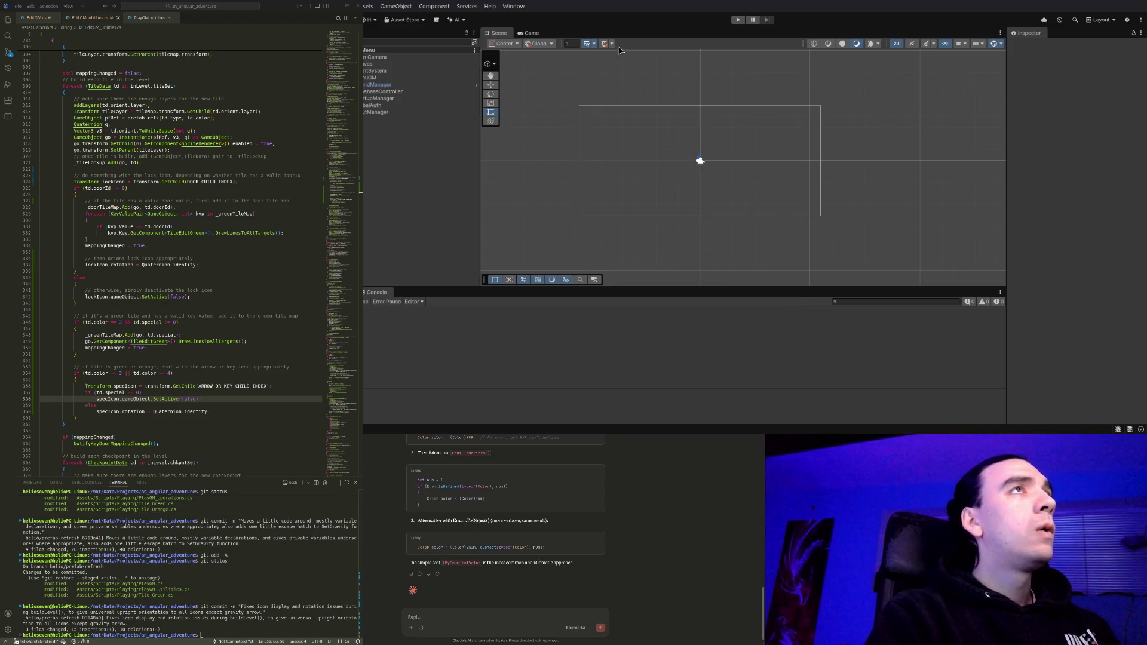
Run the game in Unity's Play mode to test the fixes, then stop it
{"action": "left_click", "coordinate": [738, 19]}
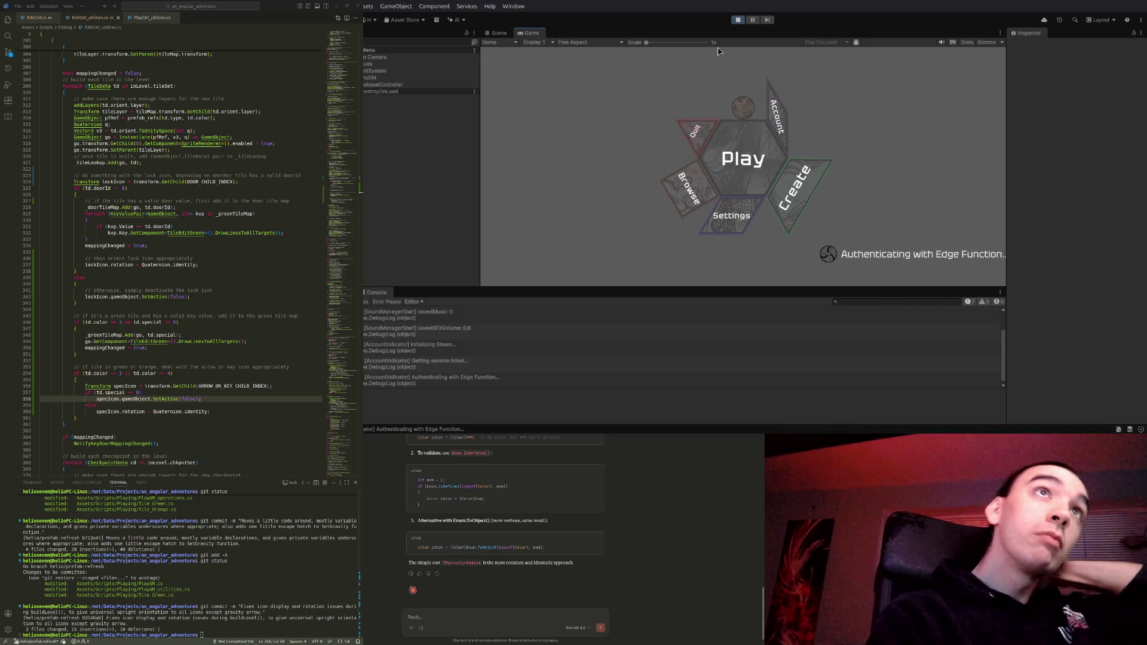
{"action": "key", "text": "ctrl+p"}
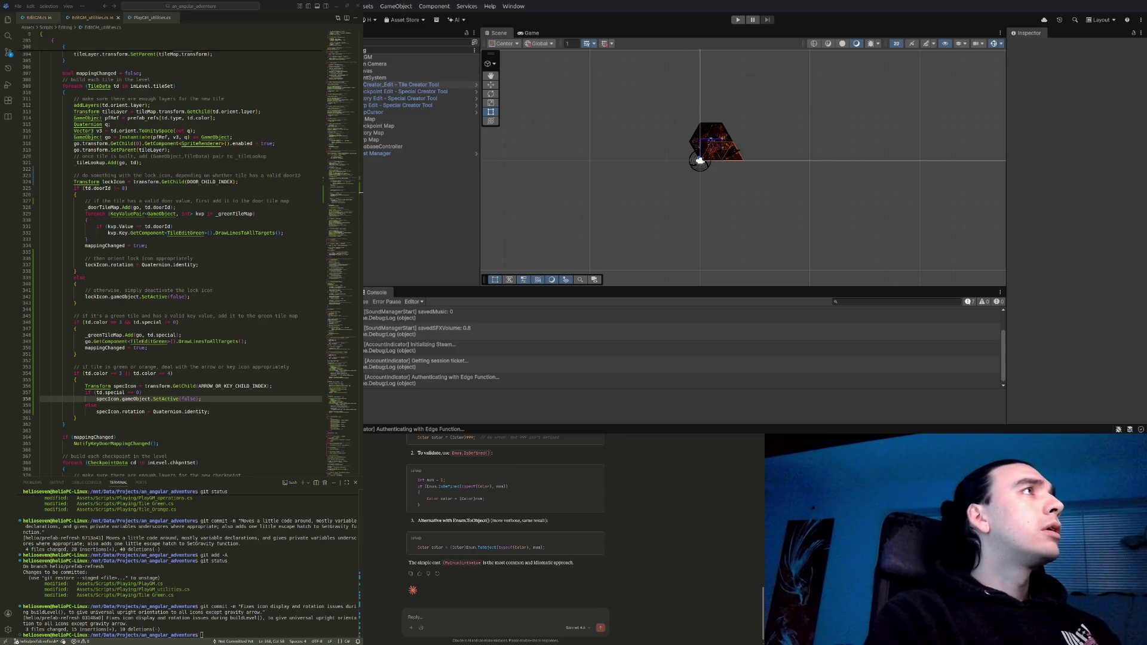
{"action": "left_click", "coordinate": [366, 84]}
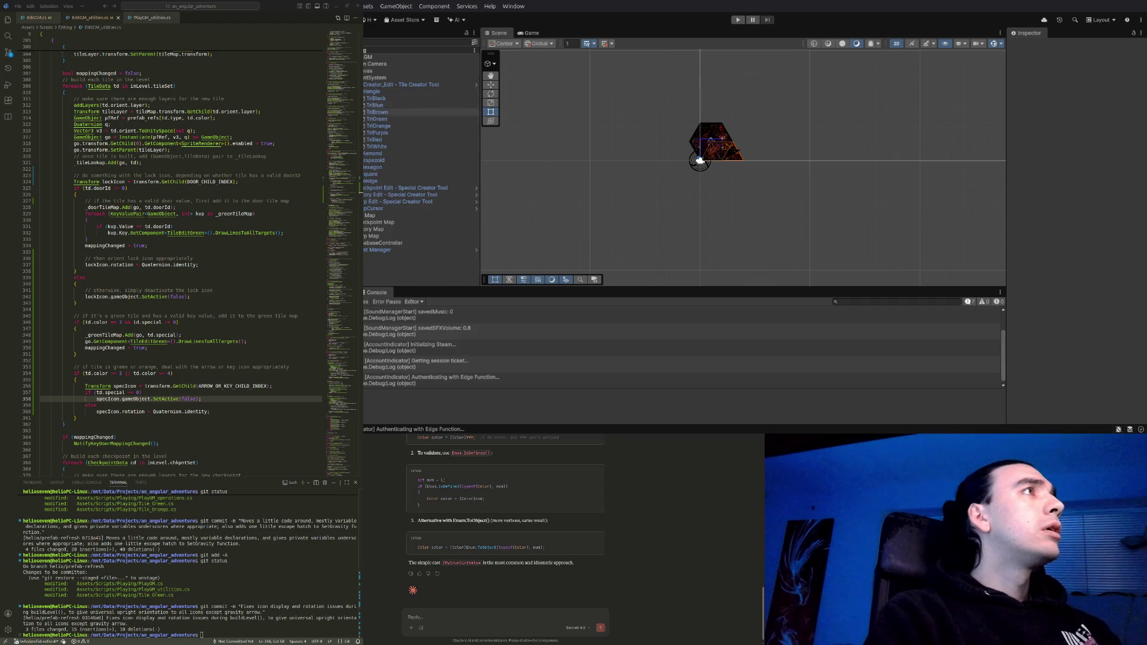
{"action": "left_click", "coordinate": [365, 98]}
{"action": "left_click", "coordinate": [365, 119]}
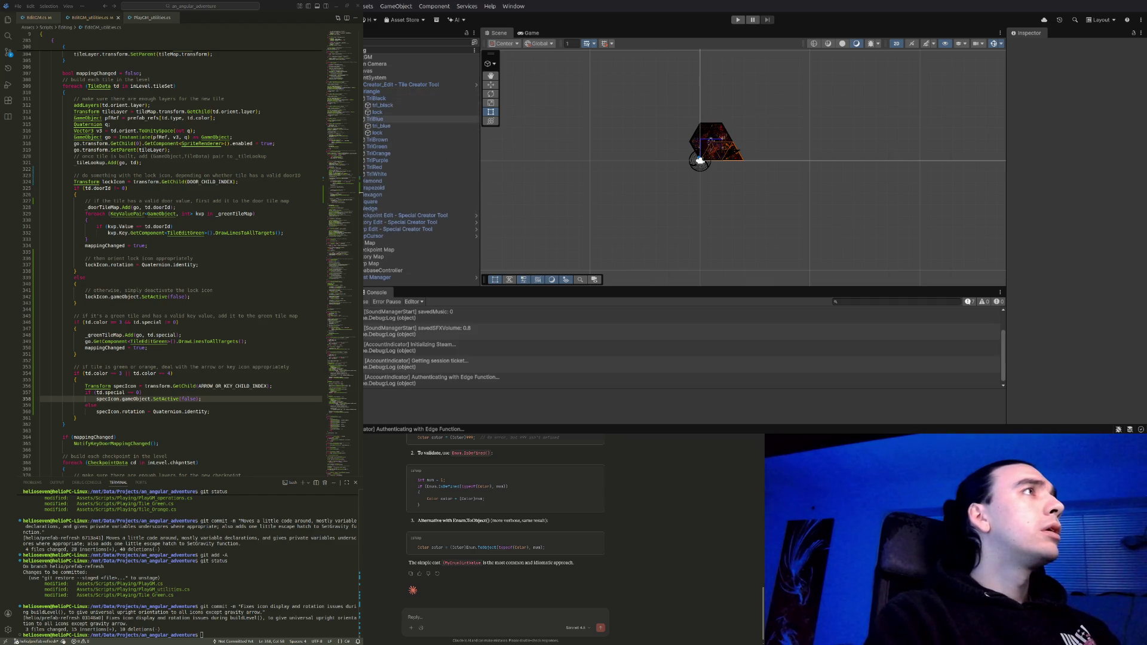
{"action": "left_click", "coordinate": [365, 139]}
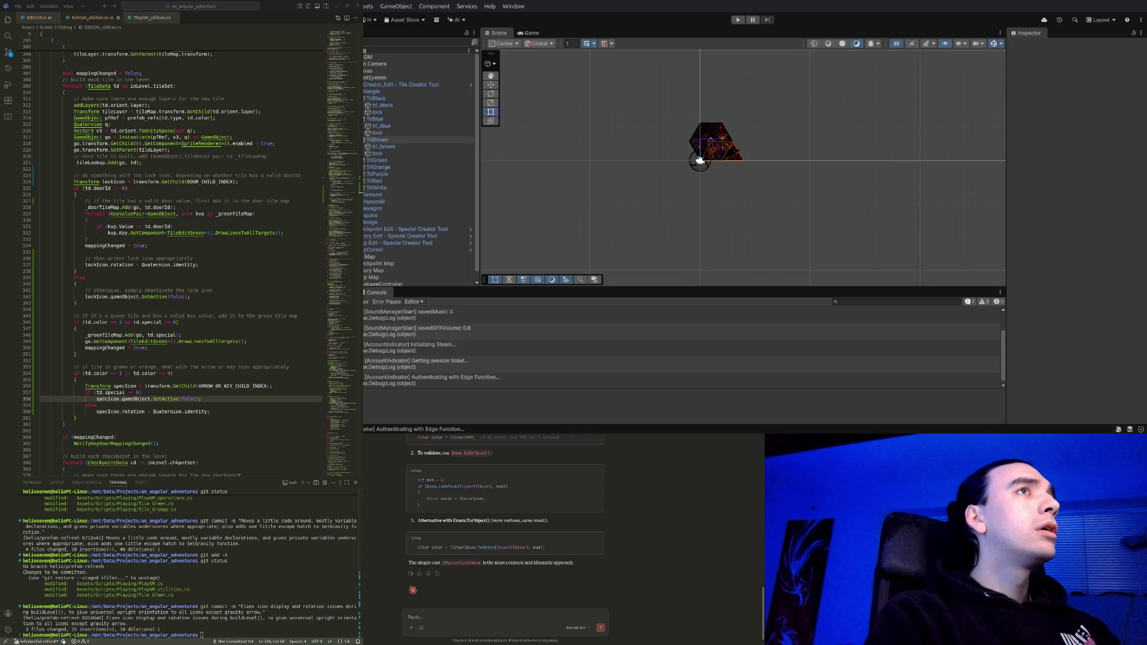
{"action": "left_click", "coordinate": [365, 160]}
{"action": "left_click", "coordinate": [365, 187]}
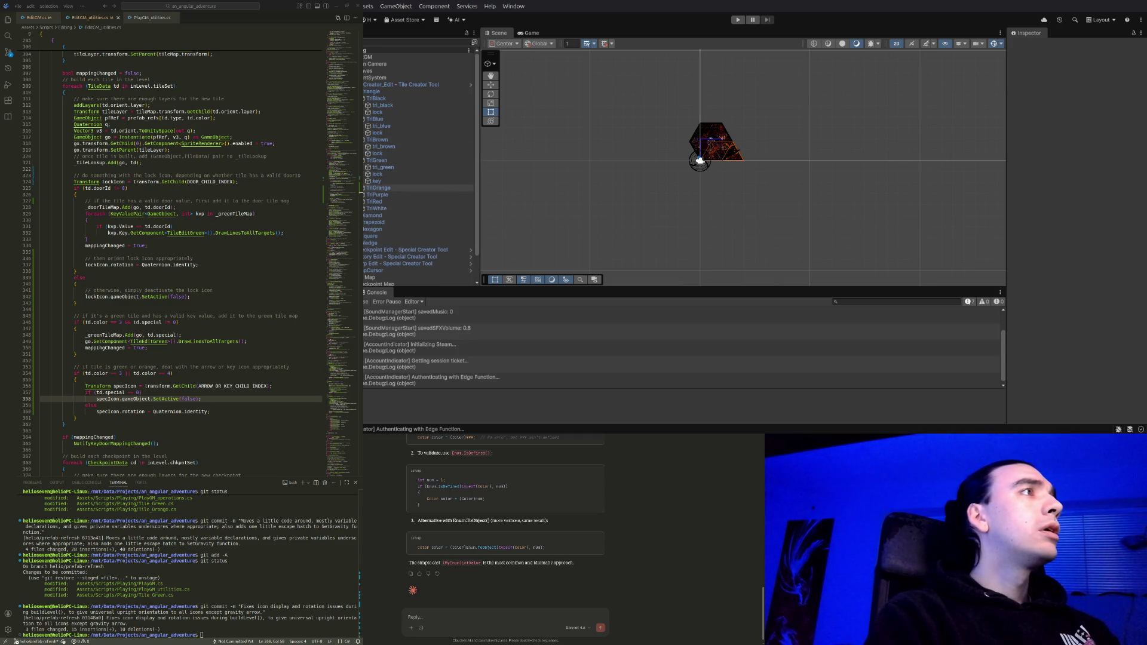
{"action": "left_click", "coordinate": [365, 216]}
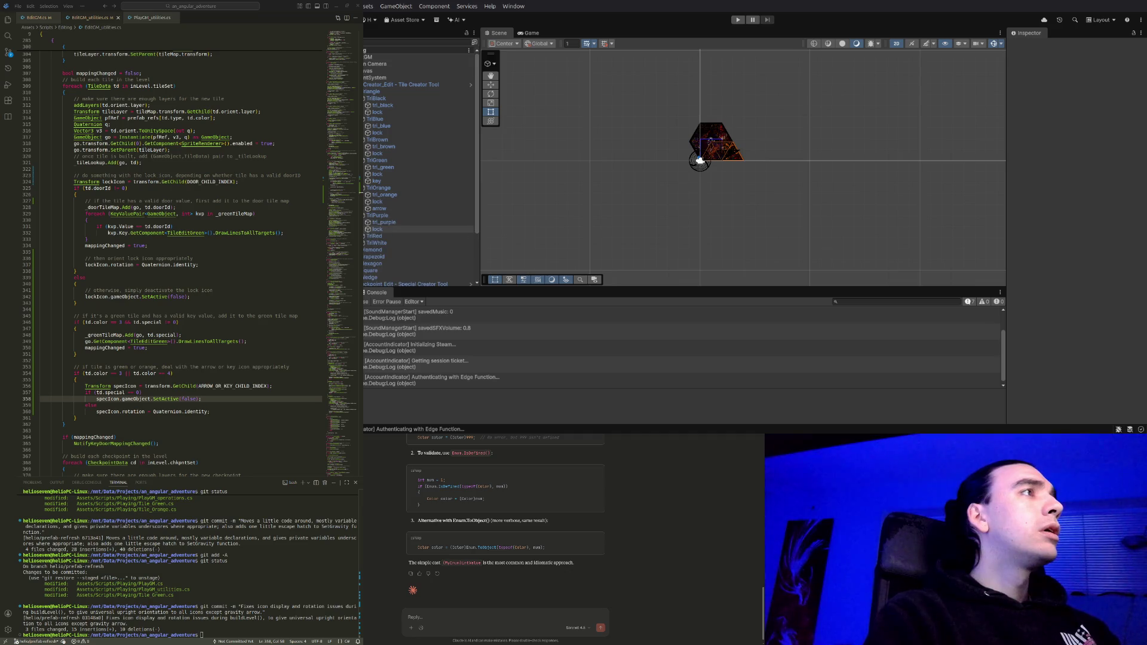
{"action": "left_click", "coordinate": [365, 236]}
{"action": "left_click", "coordinate": [365, 257]}
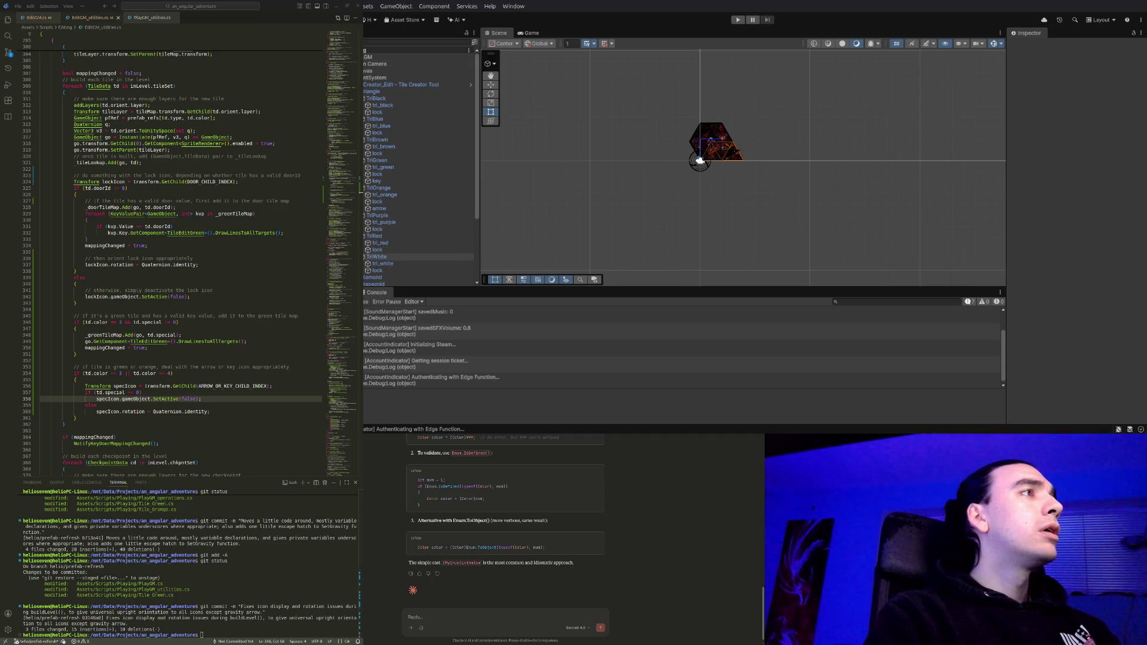
{"action": "scroll", "coordinate": [418, 239], "scroll_direction": "down", "scroll_amount": 3}
{"action": "left_click", "coordinate": [365, 226]}
{"action": "left_click", "coordinate": [365, 253]}
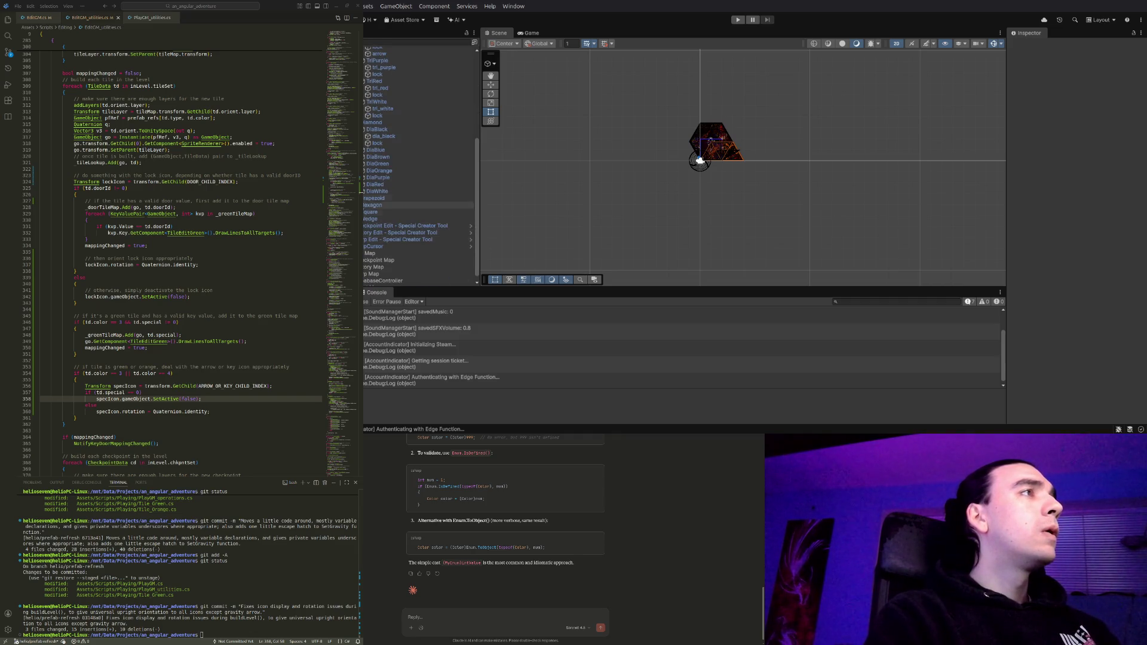
{"action": "scroll", "coordinate": [418, 170], "scroll_direction": "down", "scroll_amount": 5}
{"action": "left_click", "coordinate": [365, 170]}
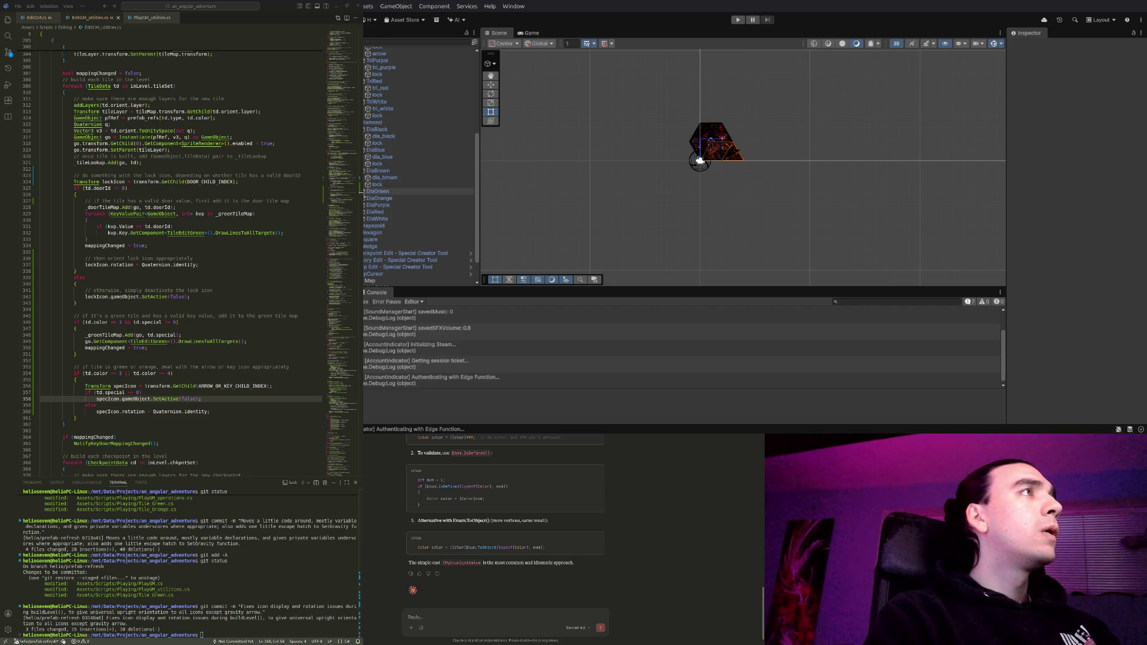
{"action": "left_click", "coordinate": [365, 191]}
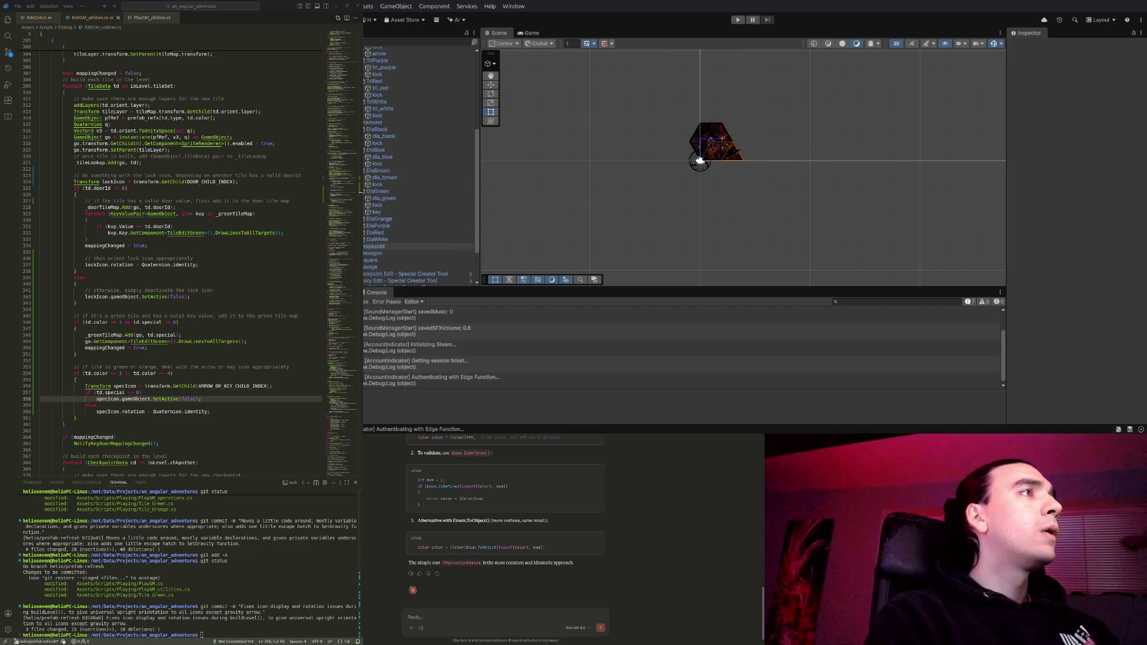
{"action": "left_click", "coordinate": [365, 246]}
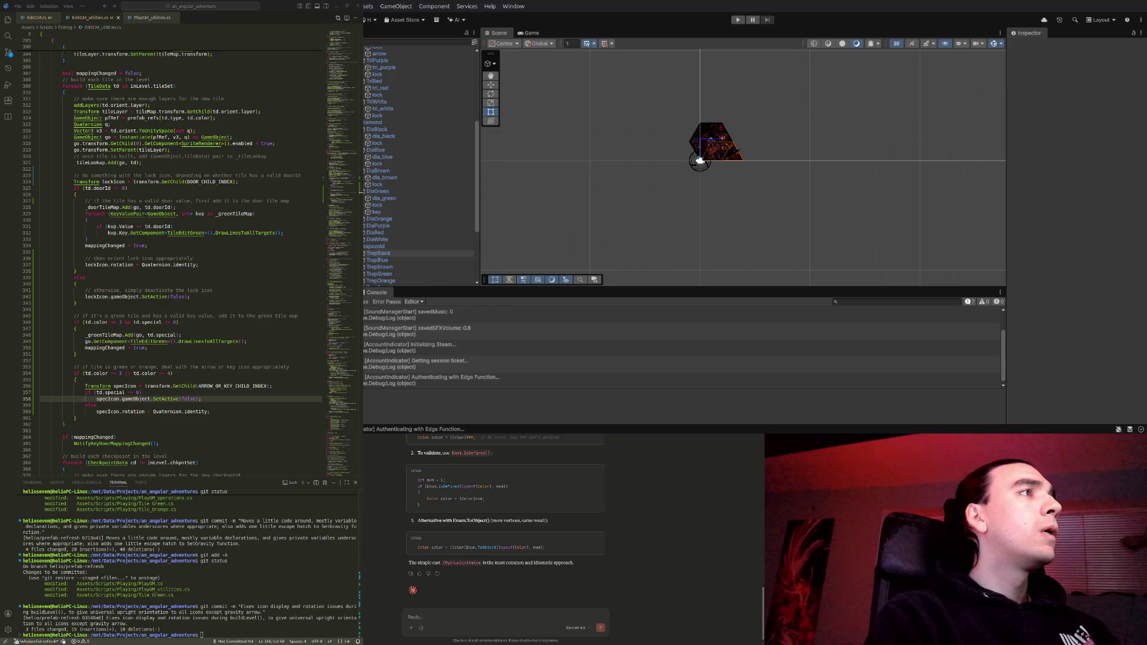
{"action": "left_click", "coordinate": [365, 219]}
{"action": "left_click", "coordinate": [365, 247]}
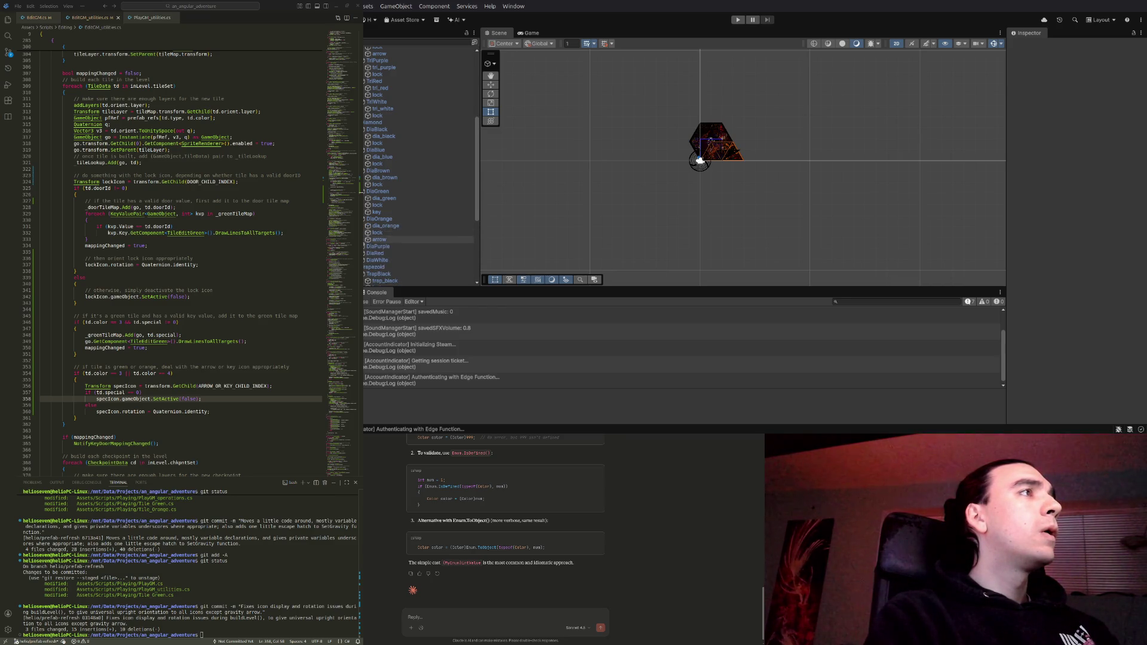
{"action": "left_click", "coordinate": [365, 267]}
{"action": "scroll", "coordinate": [371, 267], "scroll_direction": "down", "scroll_amount": 4}
{"action": "left_click", "coordinate": [365, 184]}
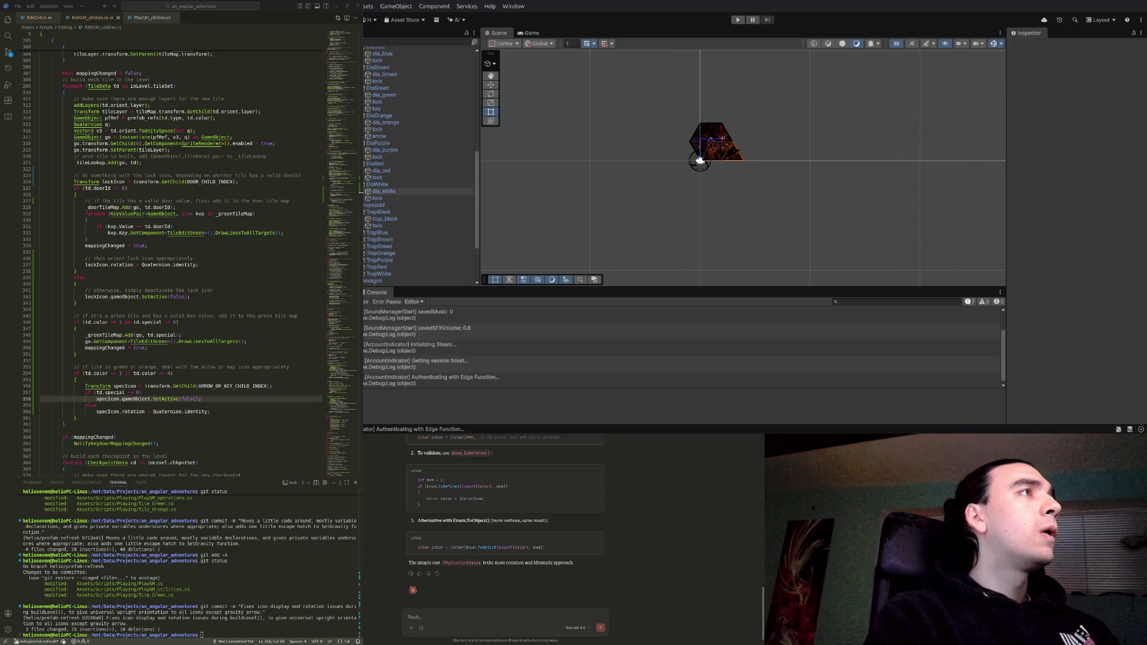
{"action": "scroll", "coordinate": [365, 227], "scroll_direction": "down", "scroll_amount": 3}
{"action": "left_click", "coordinate": [365, 228]}
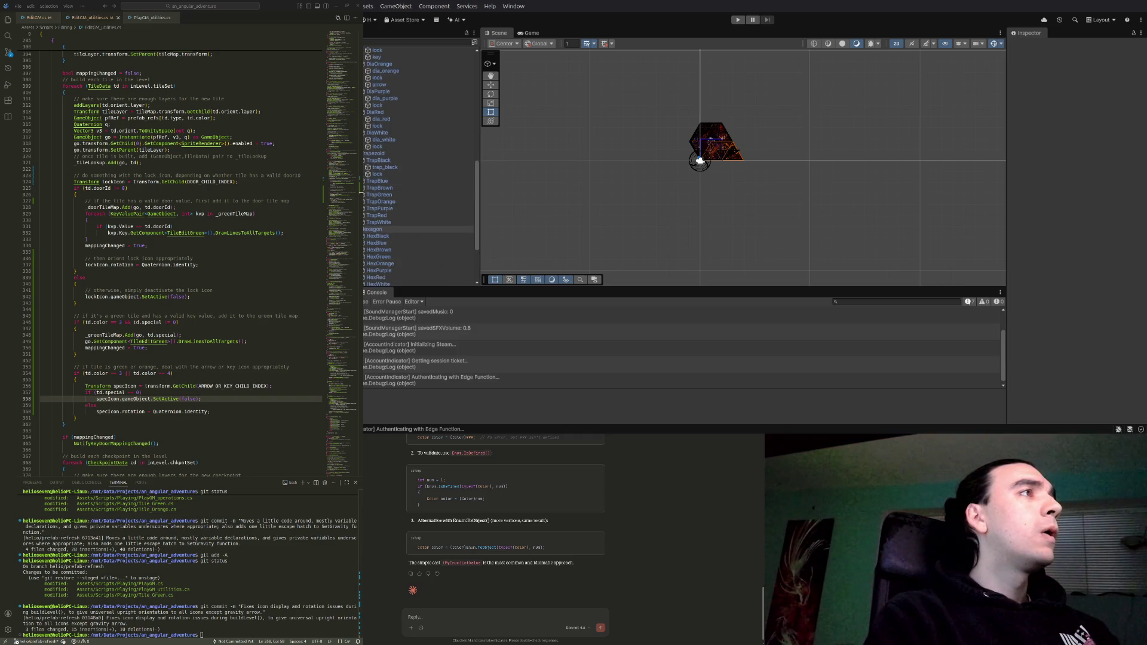
{"action": "left_click", "coordinate": [365, 229]}
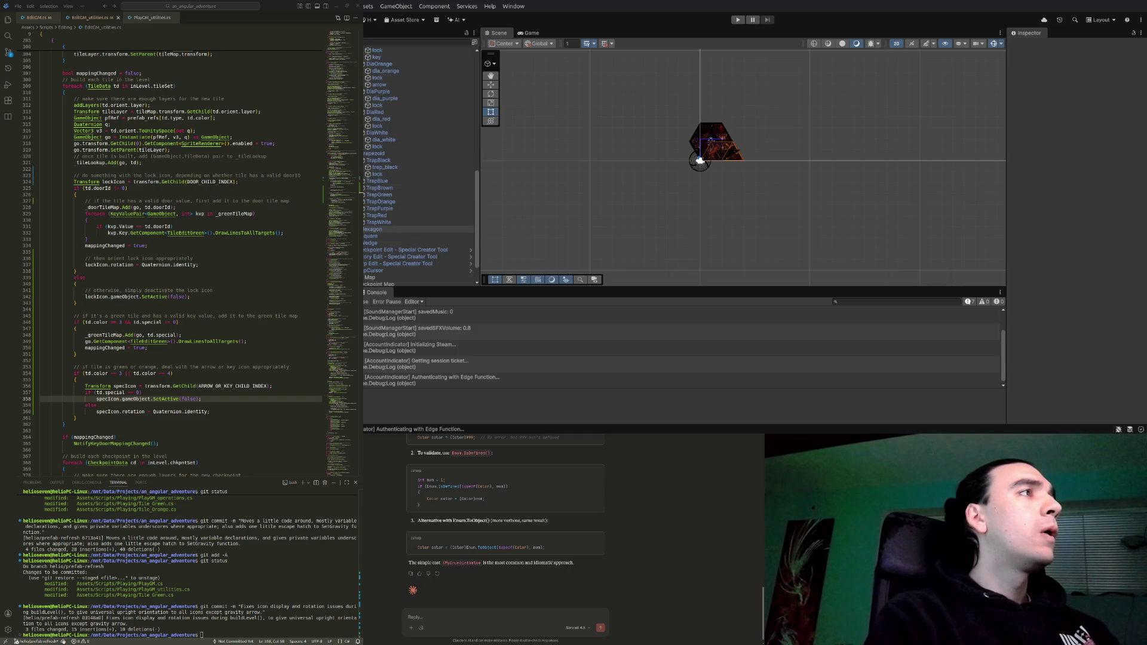
{"action": "left_click", "coordinate": [365, 222]}
{"action": "left_click", "coordinate": [365, 215]}
{"action": "left_click", "coordinate": [365, 208]}
{"action": "left_click", "coordinate": [365, 201]}
{"action": "left_click", "coordinate": [365, 194]}
{"action": "left_click", "coordinate": [365, 187]}
{"action": "left_click", "coordinate": [365, 180]}
{"action": "scroll", "coordinate": [419, 211], "scroll_direction": "down", "scroll_amount": 2}
{"action": "scroll", "coordinate": [418, 212], "scroll_direction": "down", "scroll_amount": 2}
{"action": "scroll", "coordinate": [418, 208], "scroll_direction": "up", "scroll_amount": 10}
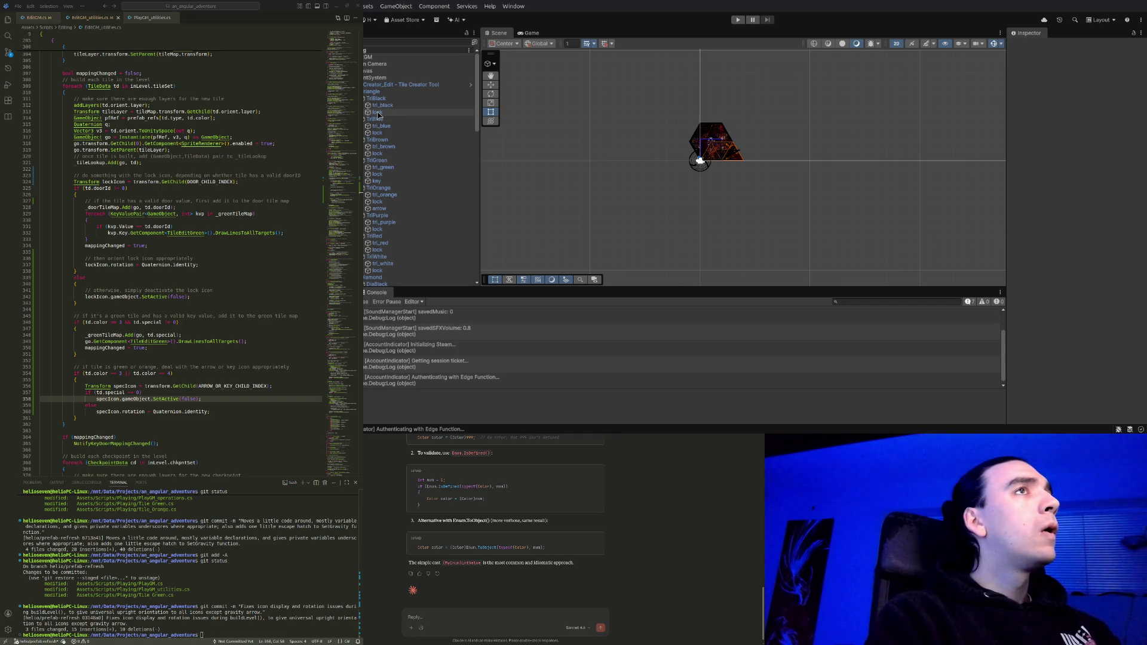
{"action": "left_click", "coordinate": [378, 114]}
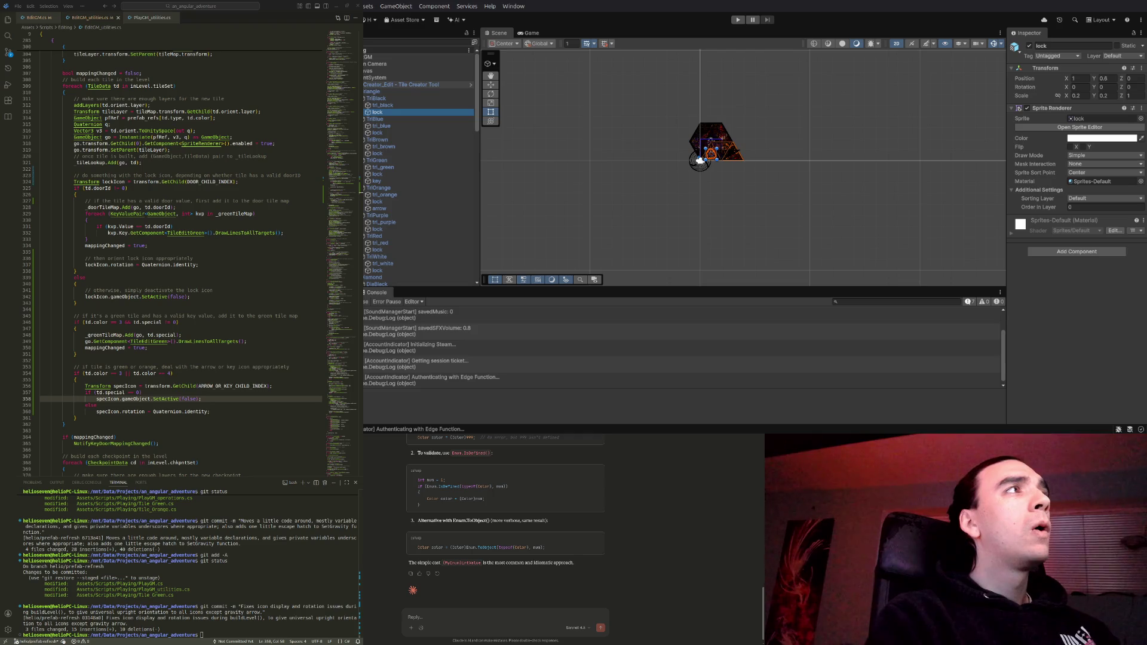
{"action": "left_click", "coordinate": [366, 85]}
{"action": "left_click", "coordinate": [393, 214]}
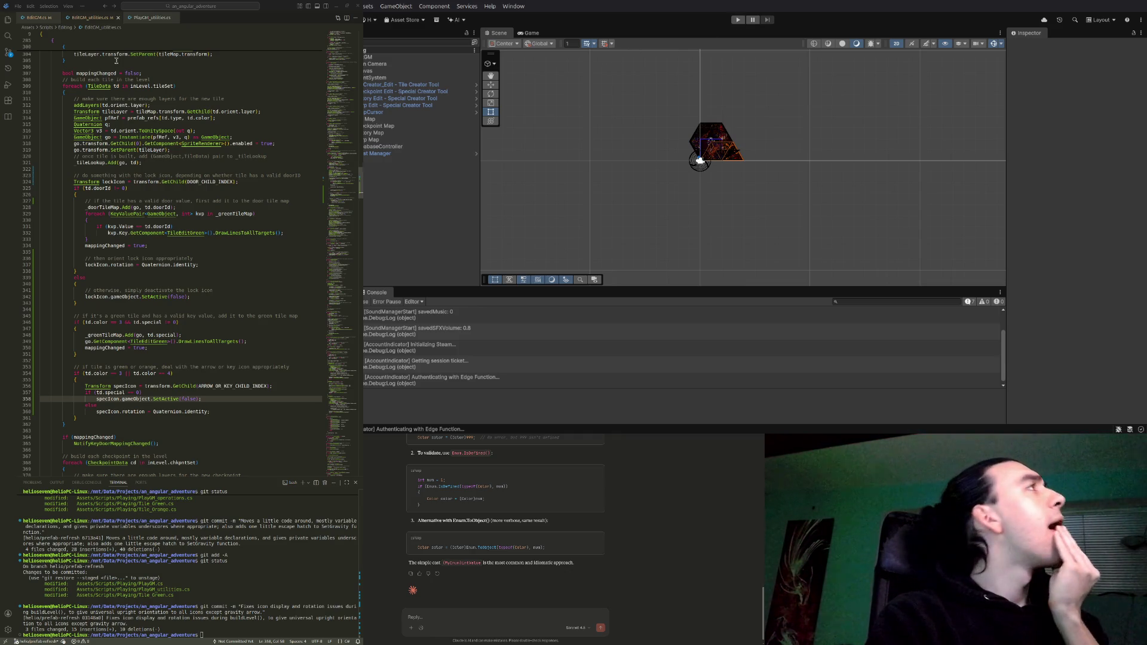
Open TileCreator.cs from Assets/Scripts/Editing in the Explorer sidebar
{"action": "left_click", "coordinate": [8, 19]}
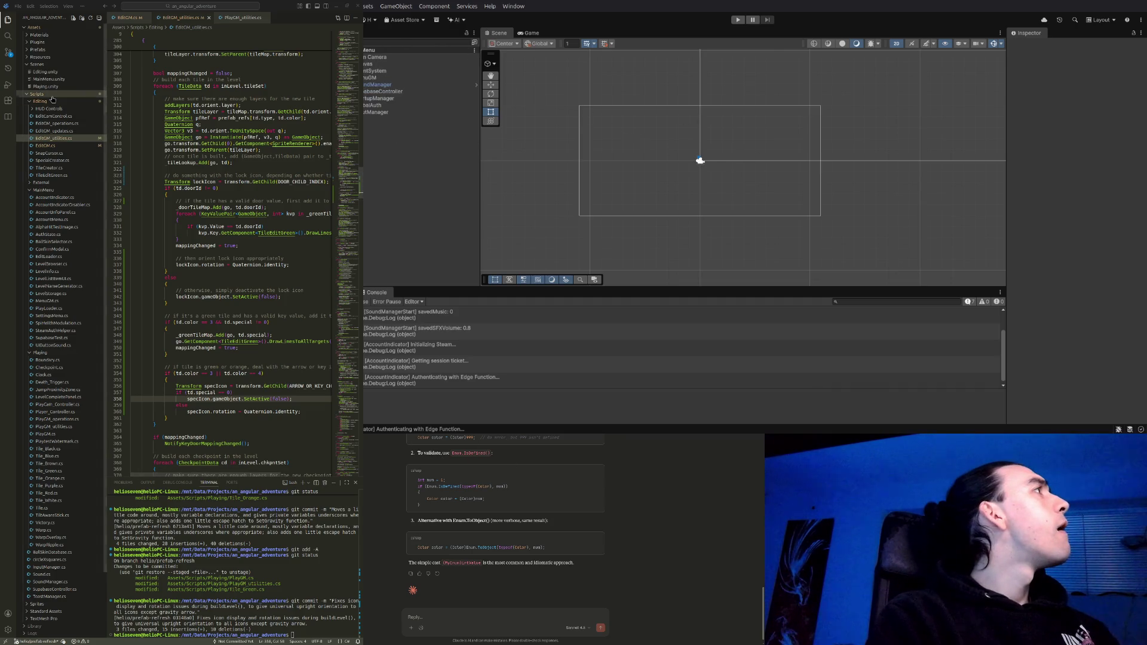
{"action": "left_click", "coordinate": [53, 169]}
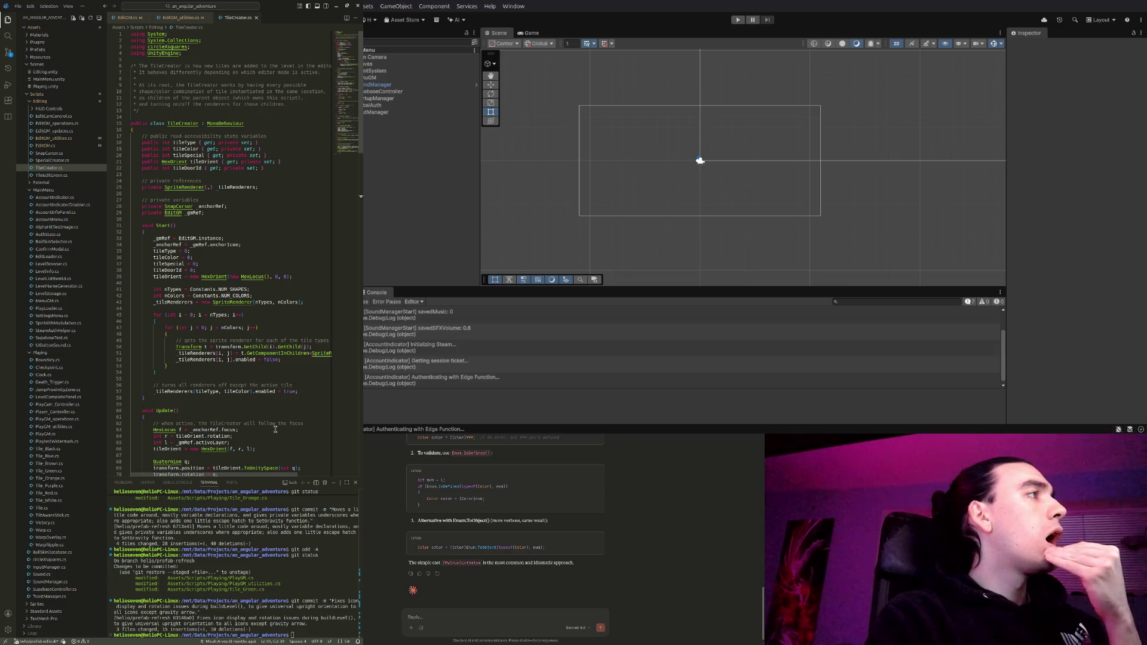
{"action": "mouse_move", "coordinate": [203, 476]}
{"action": "left_mouse_down"}
{"action": "mouse_move", "coordinate": [248, 473]}
{"action": "mouse_move", "coordinate": [201, 478]}
{"action": "left_mouse_up"}
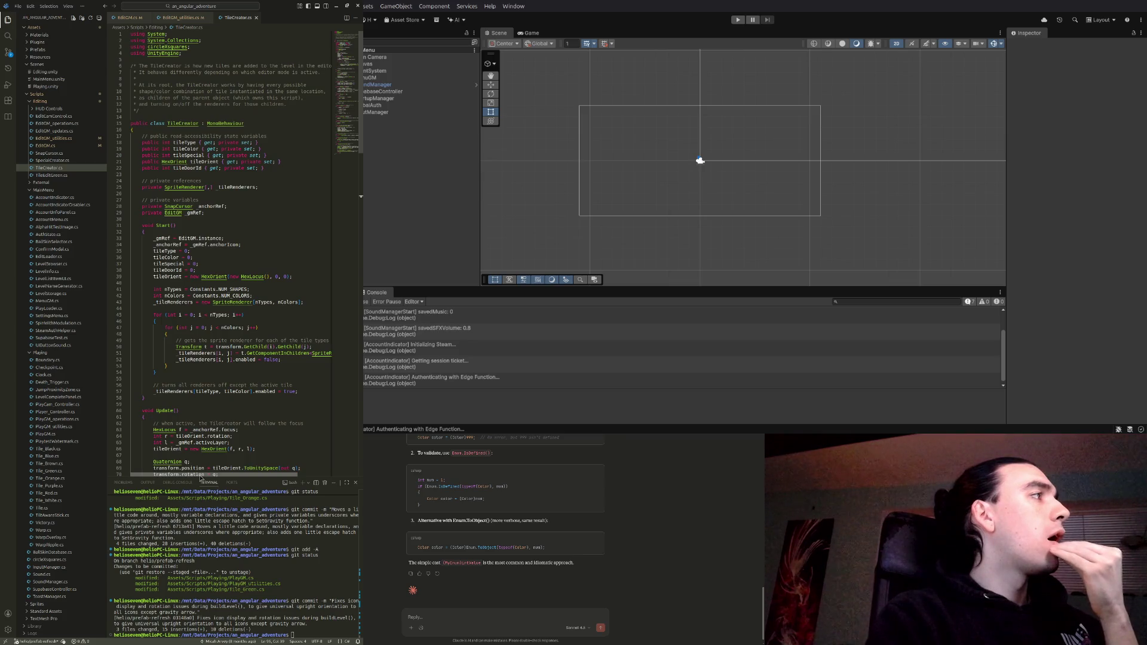
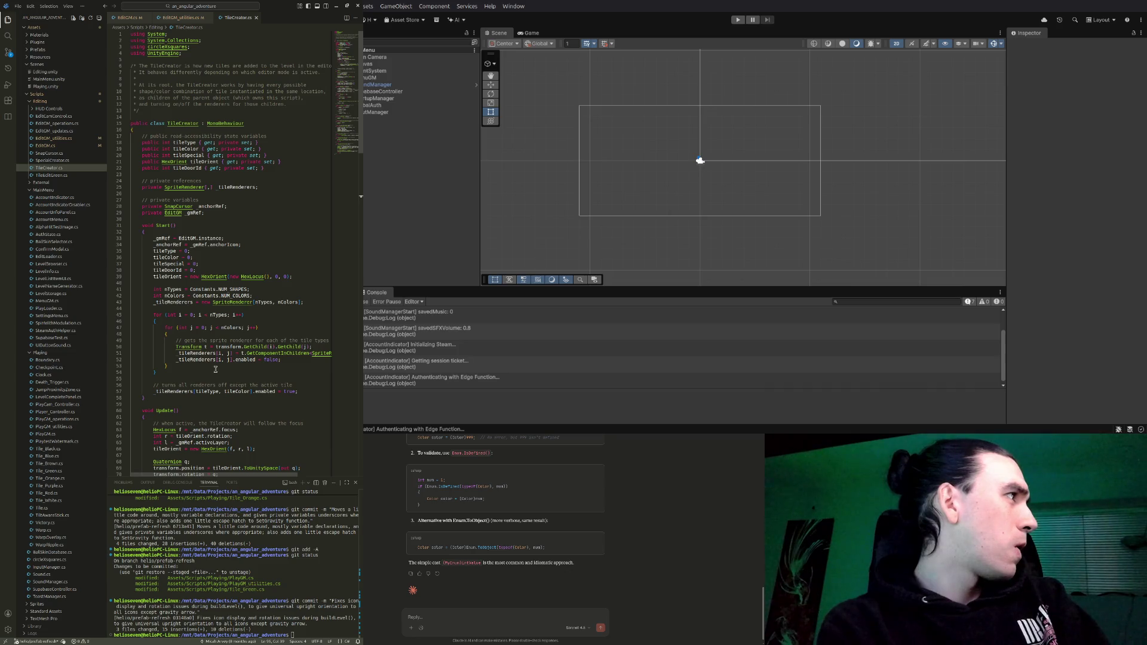
Add an 'also turn off all icons to begin with' comment below the renderer-disabling line in the inner loop
{"action": "left_click", "coordinate": [294, 360]}
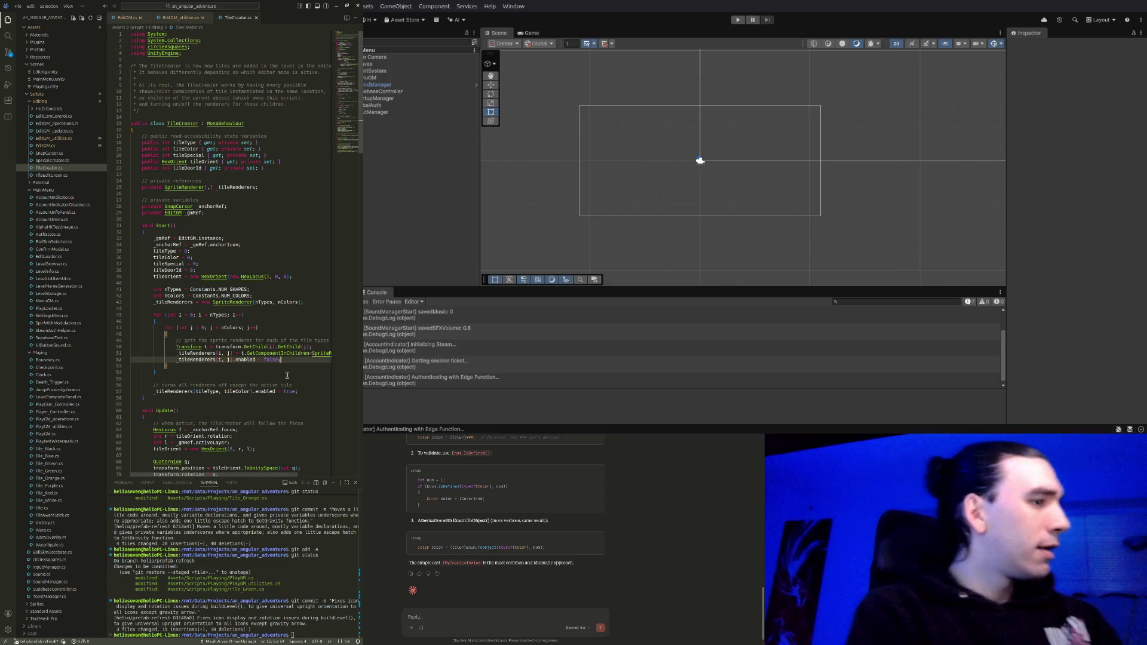
{"action": "key", "text": "Return"}
{"action": "key", "text": "Return"}
{"action": "type", "text": "//"}
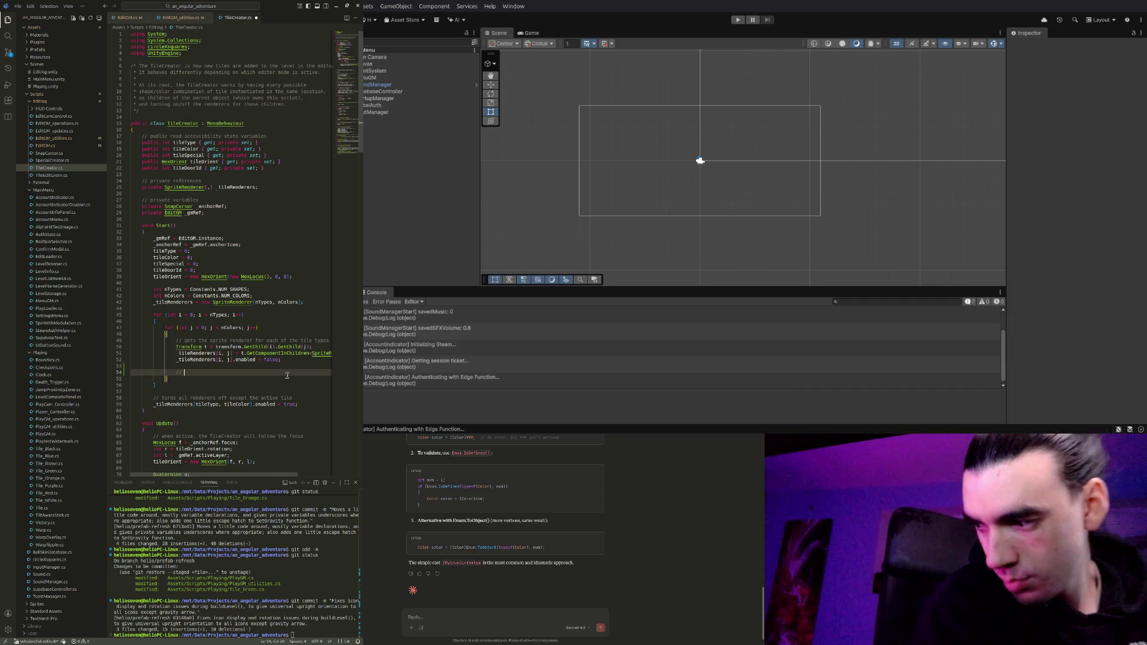
{"action": "type", "text": "also turn off "}
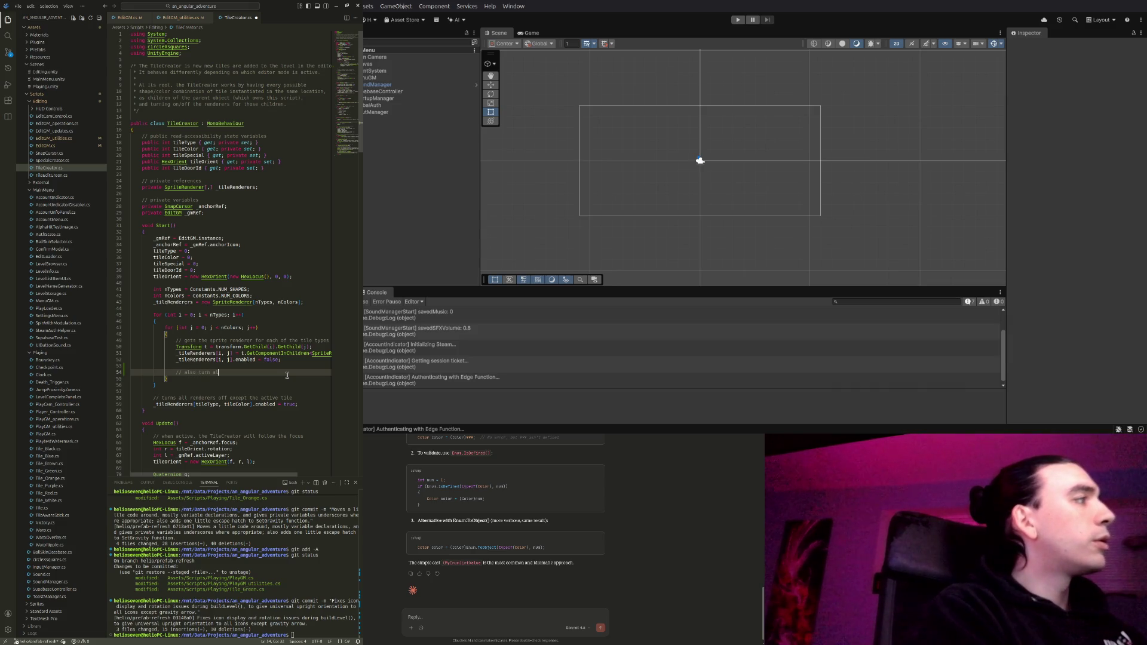
{"action": "type", "text": "all icons "}
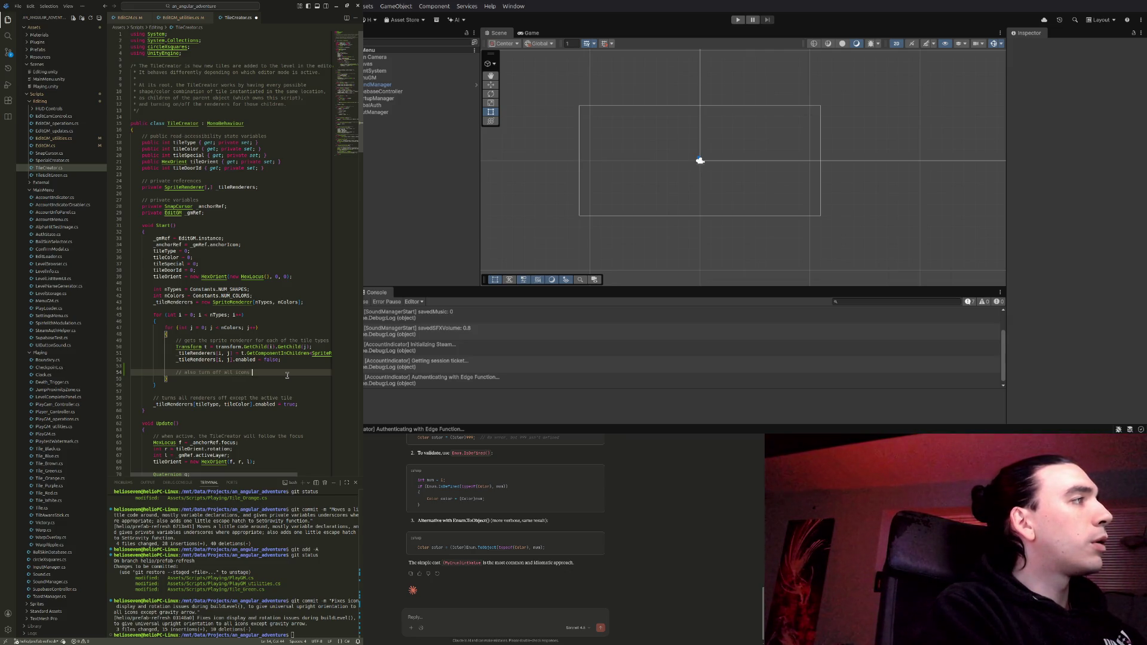
{"action": "type", "text": "to begin with"}
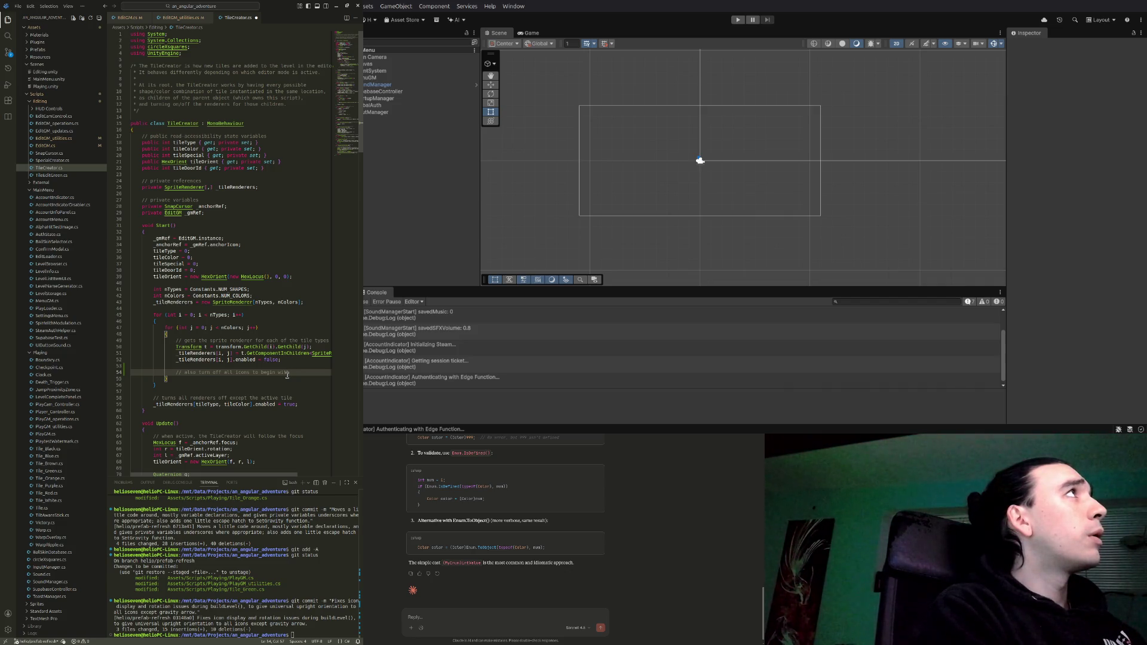
{"action": "key", "text": "Return"}
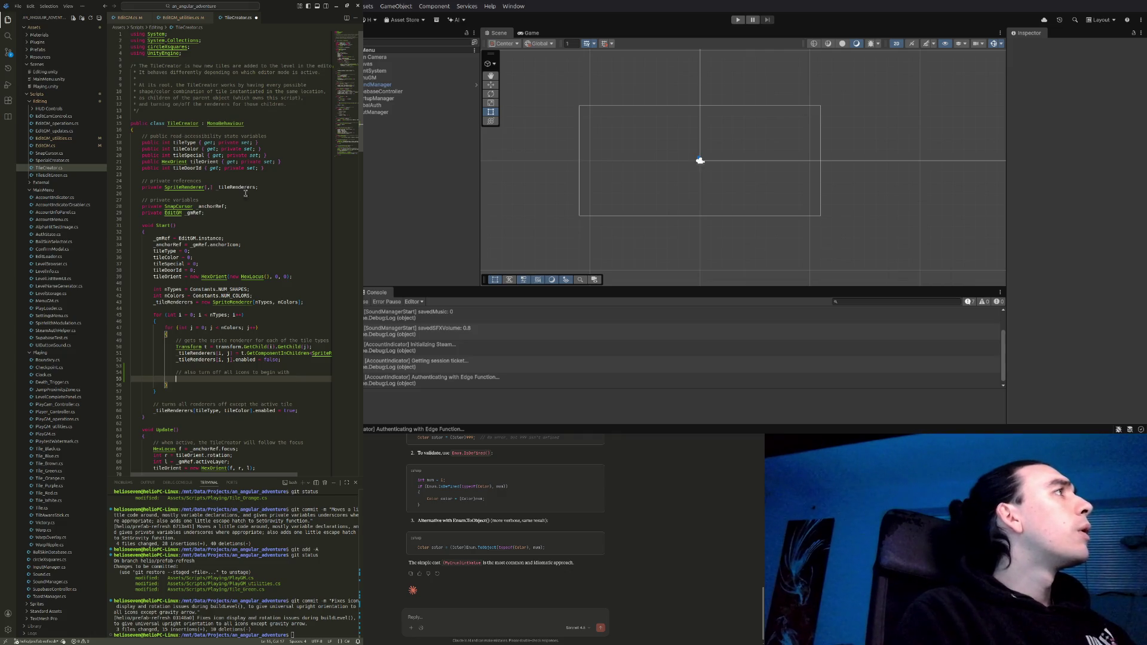
{"action": "left_click", "coordinate": [284, 169]}
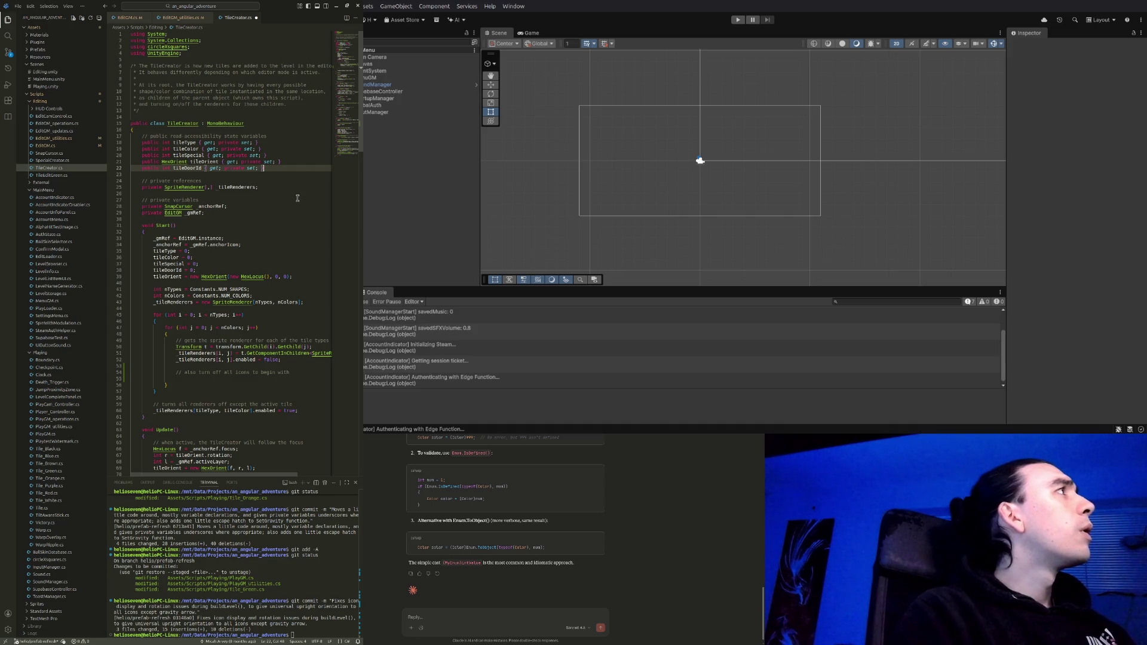
Add a '// private consts' block declaring private const int ARROW_OR_KEY_CHILD_INDEX = 1 and DOOR_CHILD_INDEX = 1
{"action": "key", "text": "Return"}
{"action": "key", "text": "Return"}
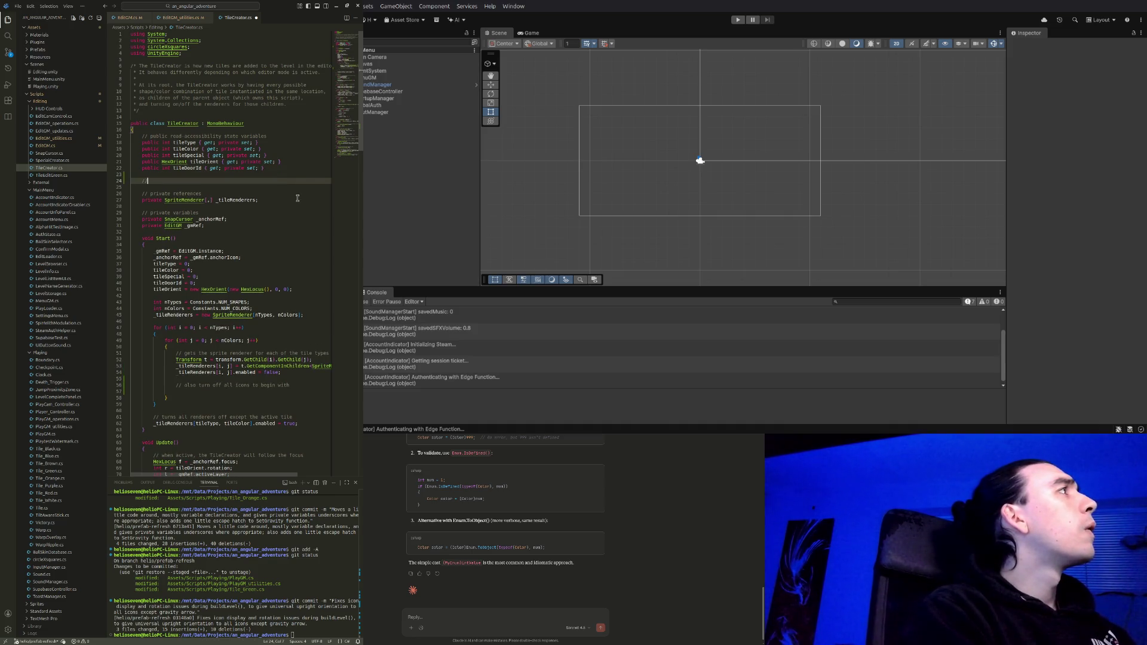
{"action": "type", "text": "private consts"}
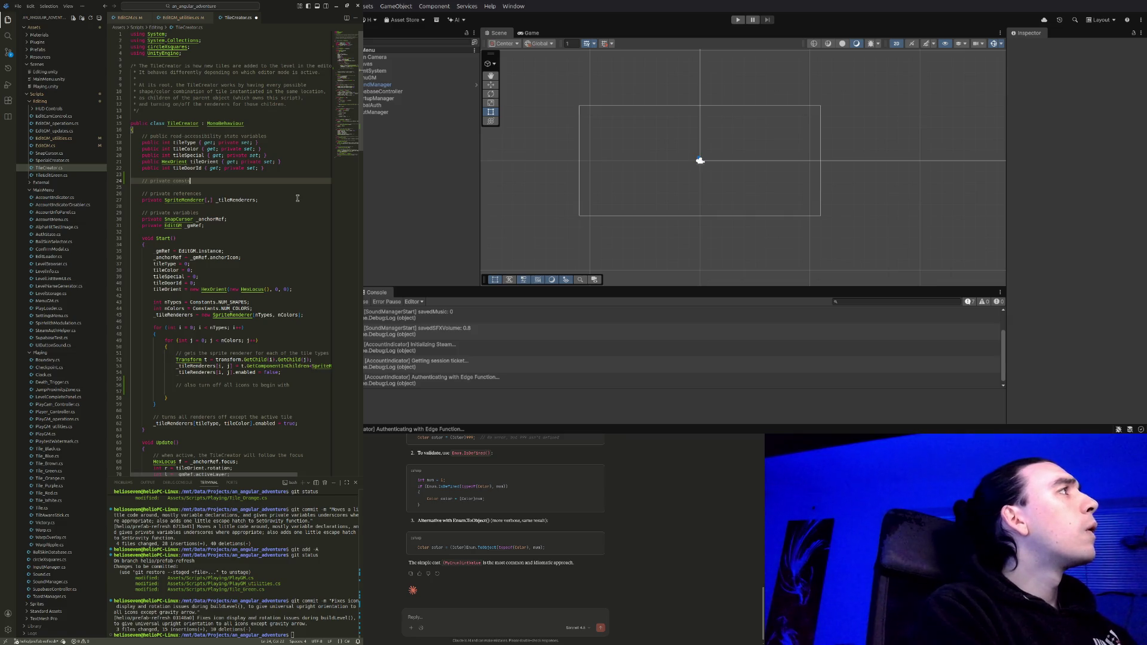
{"action": "key", "text": "Return"}
{"action": "type", "text": "private const int "}
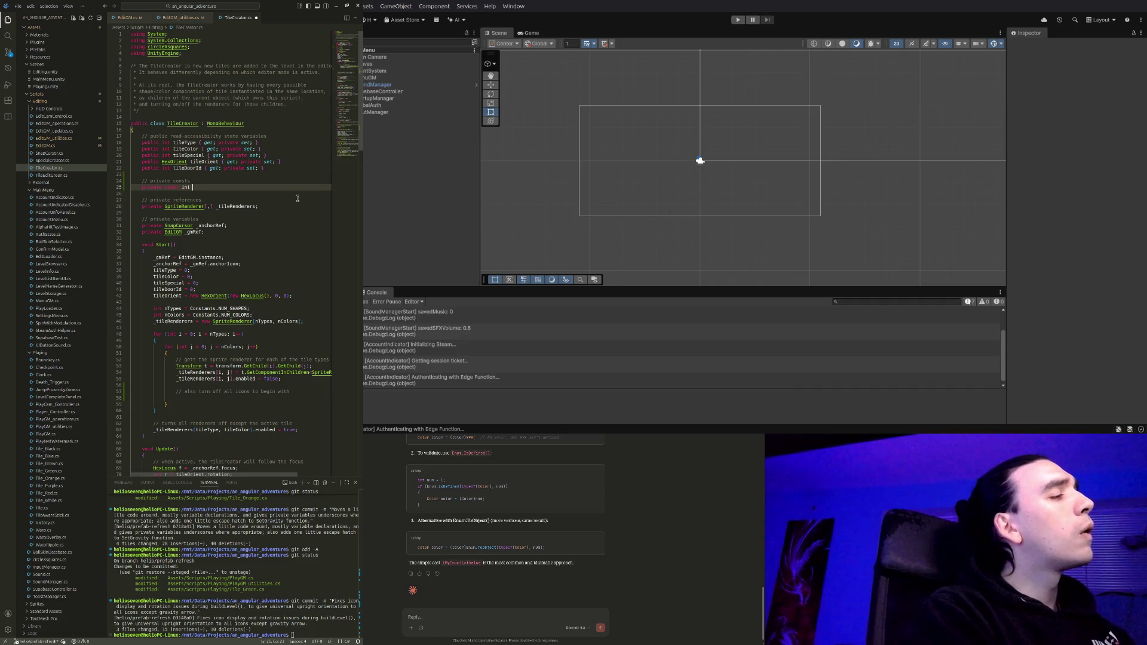
{"action": "type", "text": "ARROW"}
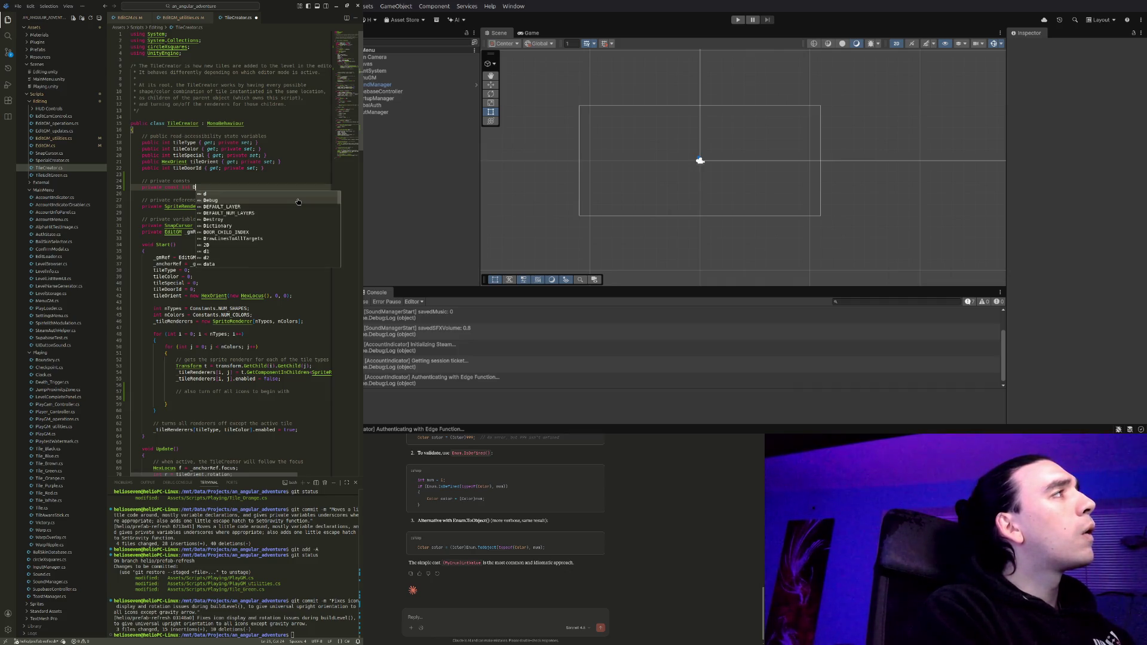
{"action": "key", "text": "Tab"}
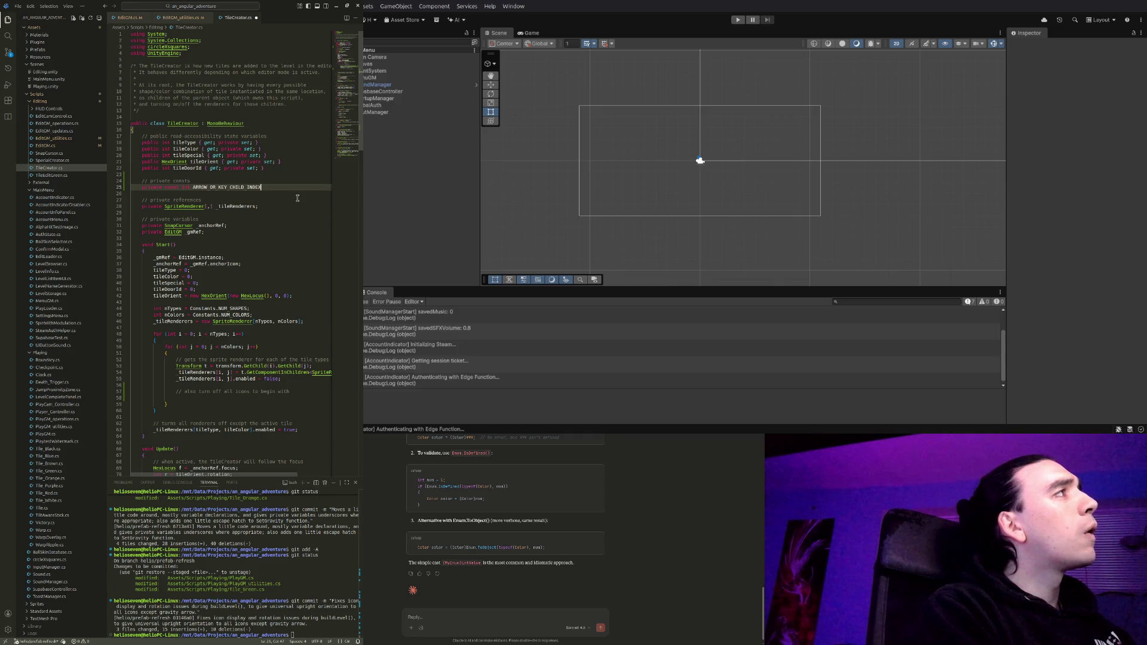
{"action": "type", "text": " = "}
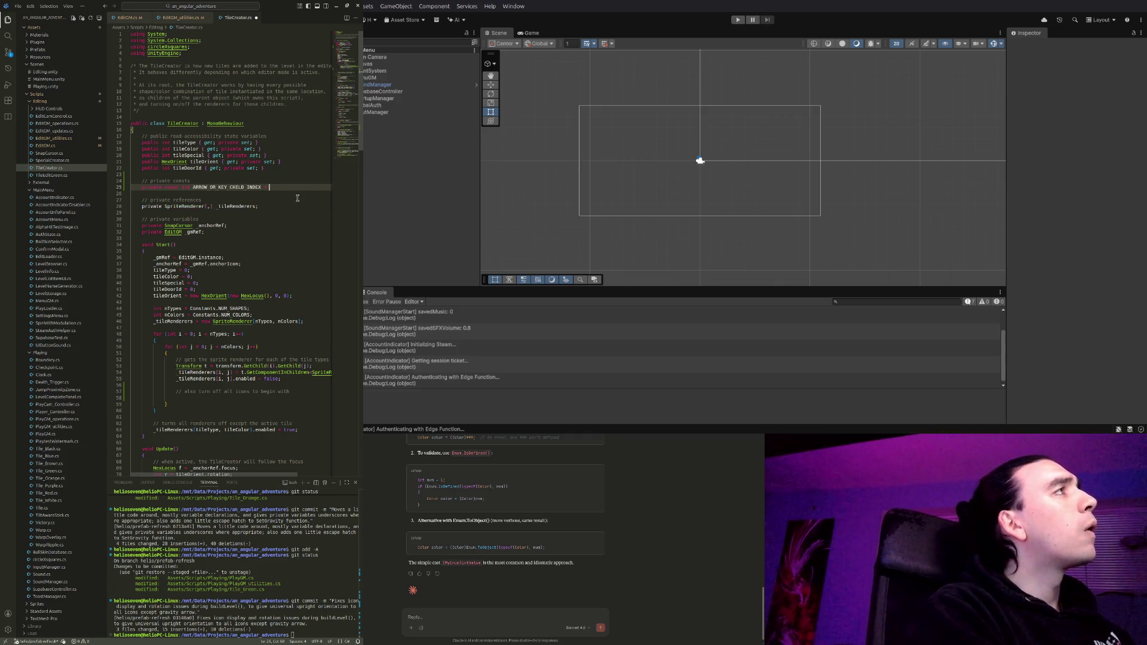
{"action": "type", "text": "1;"}
{"action": "key", "text": "Return"}
{"action": "type", "text": "private con"}
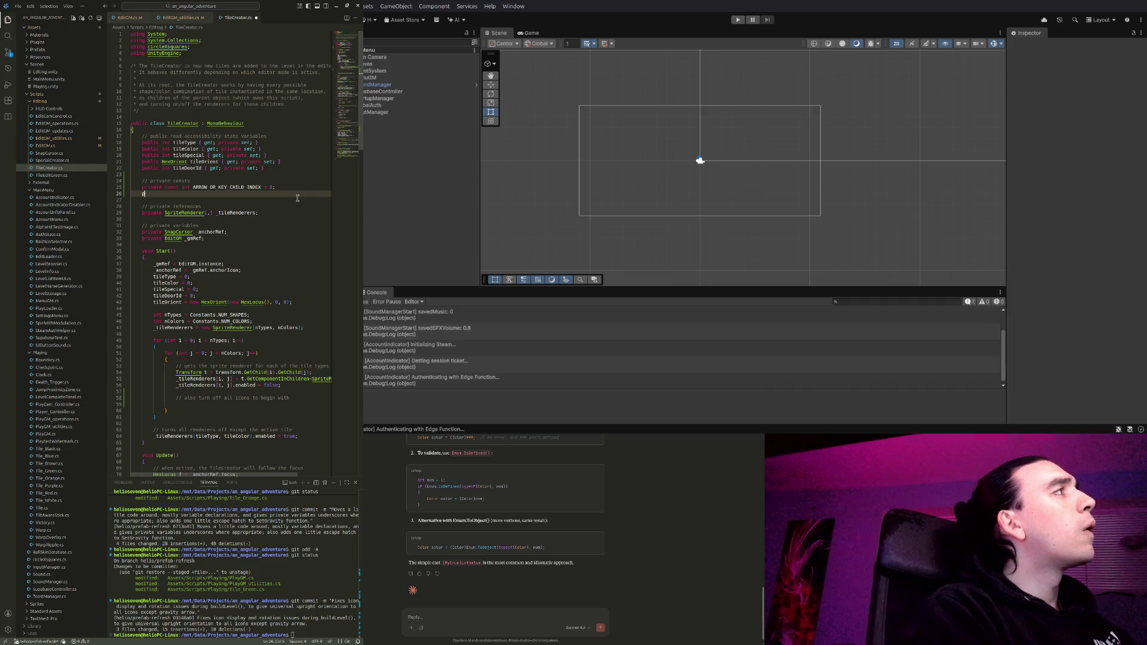
{"action": "type", "text": "st "}
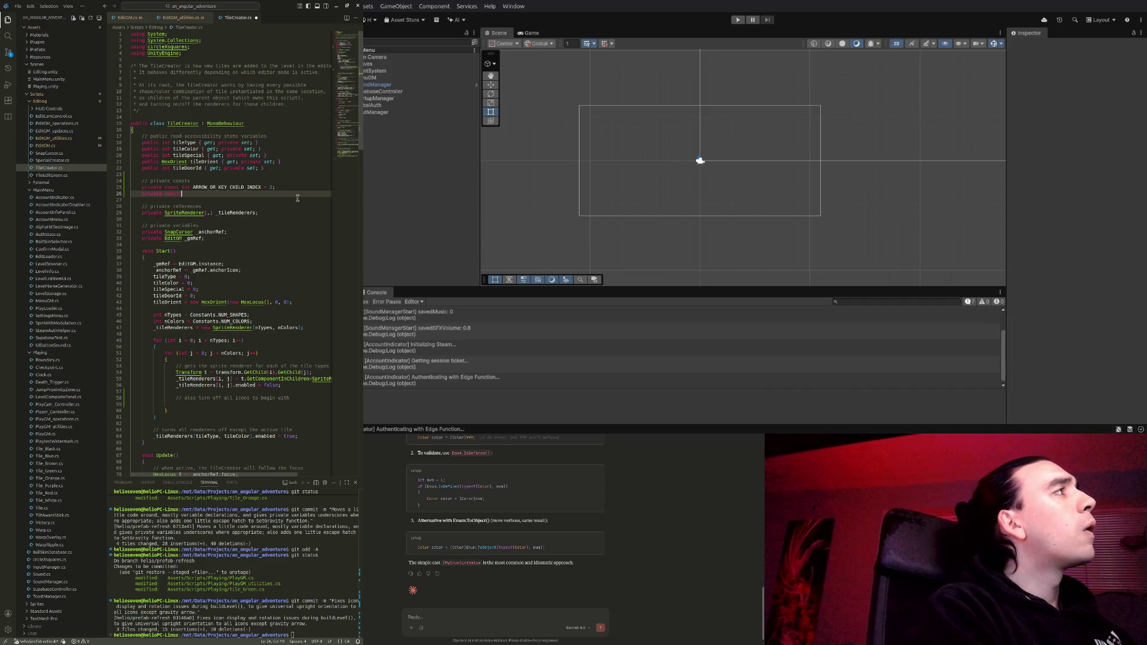
{"action": "type", "text": "int DOOR_CHILD_INDEX "}
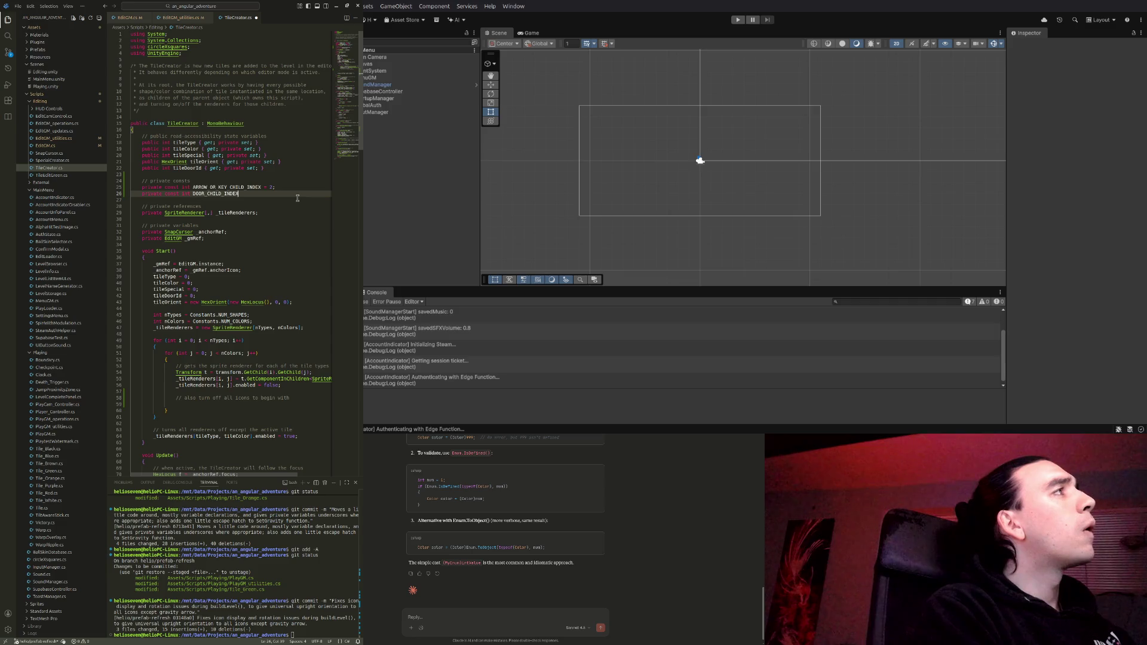
{"action": "type", "text": "= 1;"}
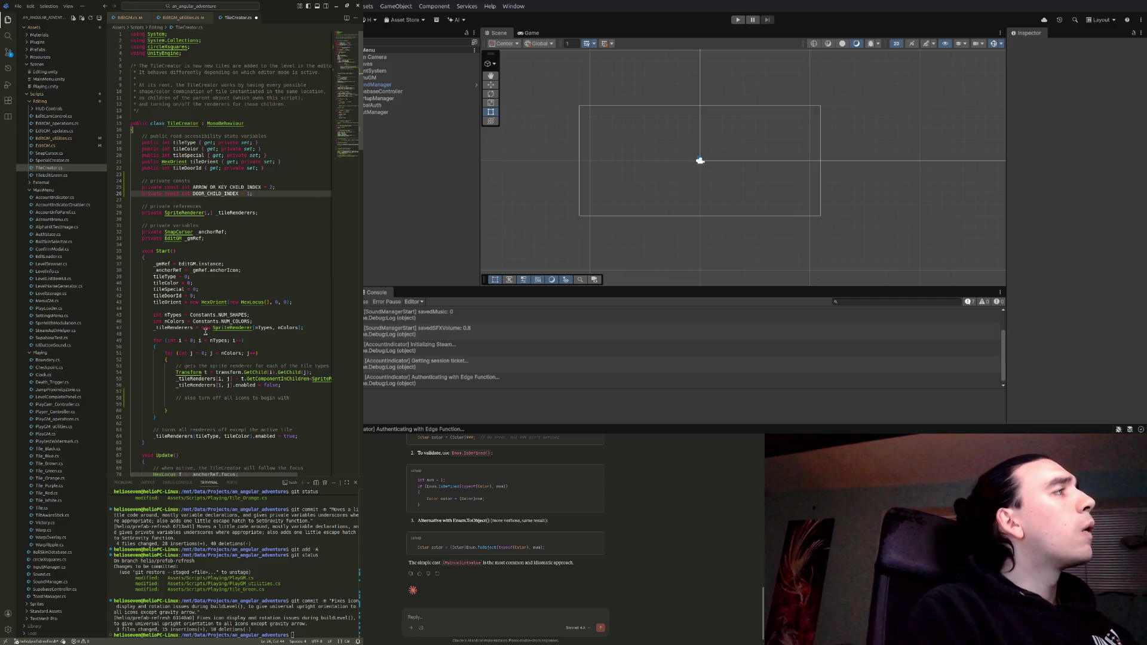
{"action": "scroll", "coordinate": [202, 335], "scroll_direction": "down", "scroll_amount": 2}
Under the icon comment, write Transform doorIcon = transform.GetChild(DOOR_CHILD_INDEX); using autocomplete
{"action": "left_click", "coordinate": [215, 370]}
{"action": "key", "text": "Tab"}
{"action": "key", "text": "Tab"}
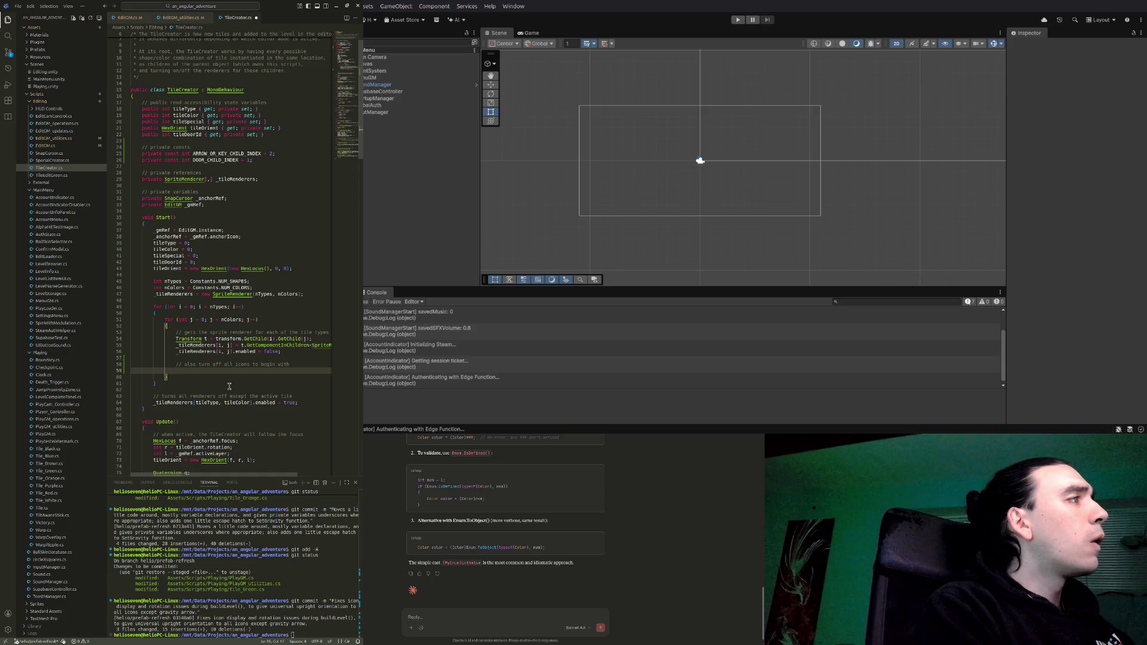
{"action": "type", "text": "trans"}
{"action": "key", "text": "BackSpace"}
{"action": "key", "text": "BackSpace"}
{"action": "key", "text": "BackSpace"}
{"action": "type", "text": "Tran"}
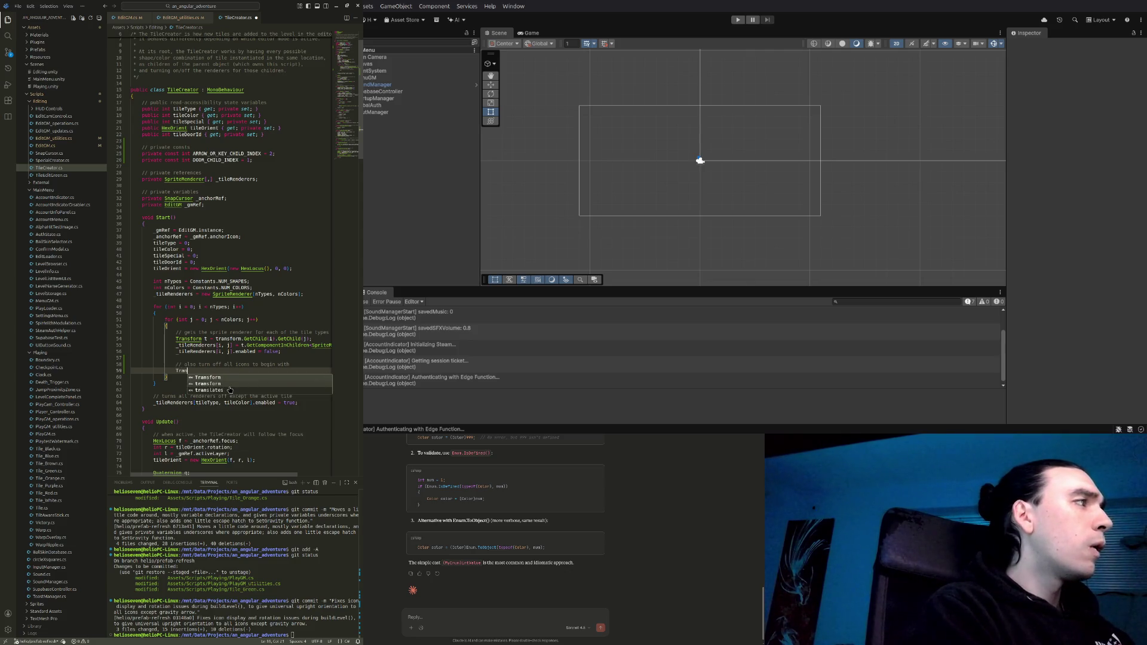
{"action": "key", "text": "Tab"}
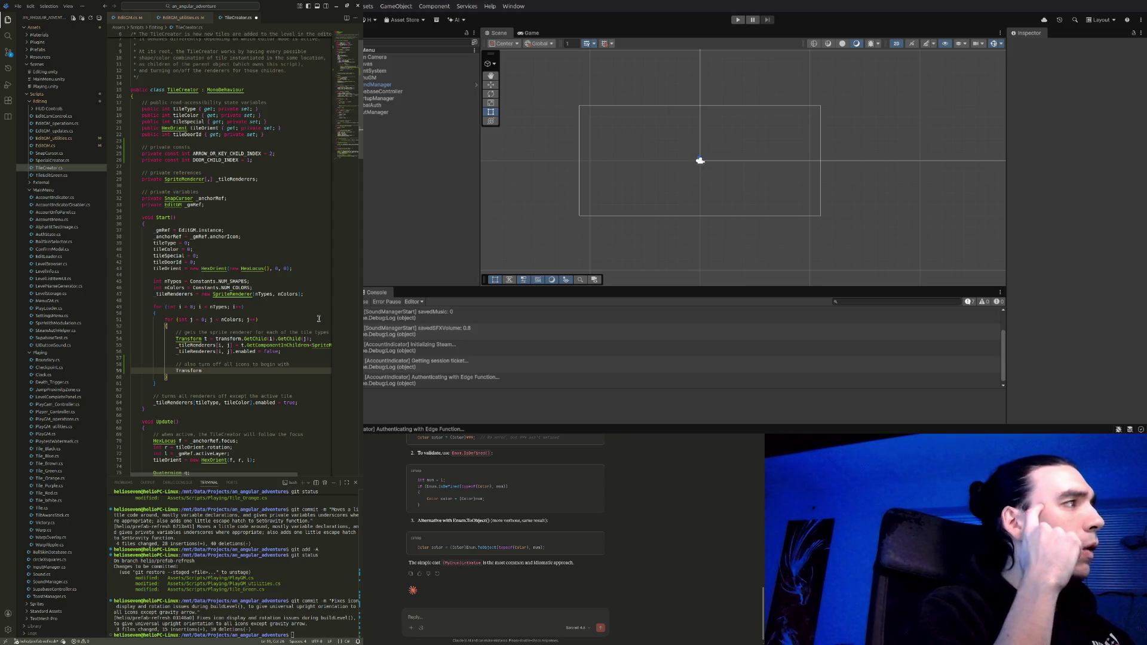
{"action": "type", "text": "doorIcon"}
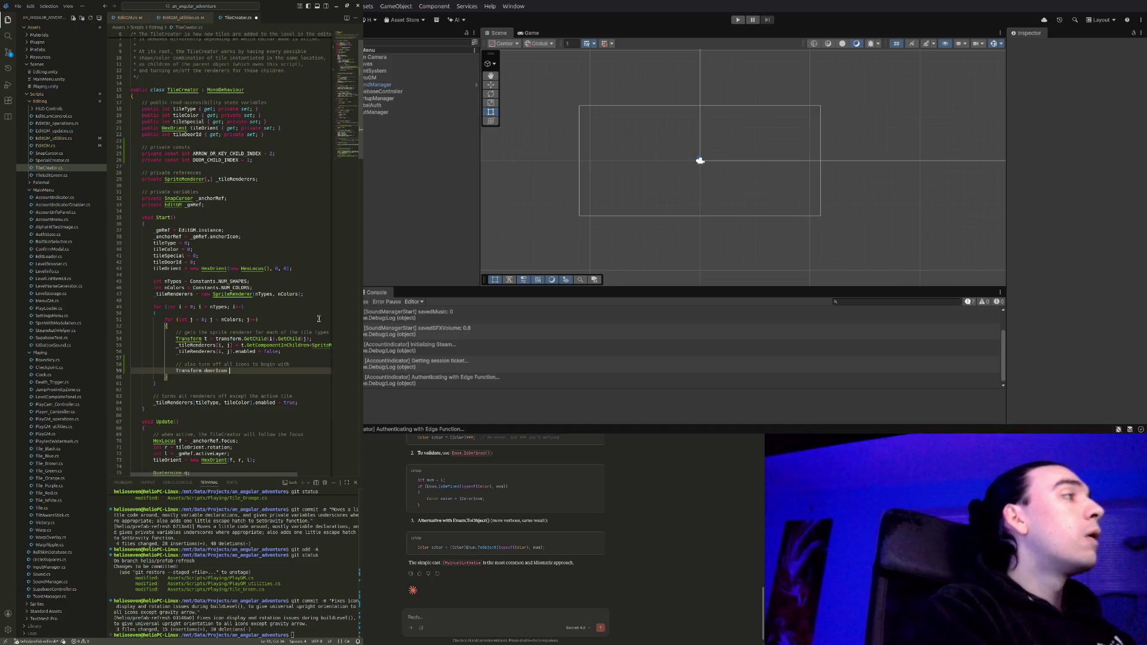
{"action": "type", "text": "= "}
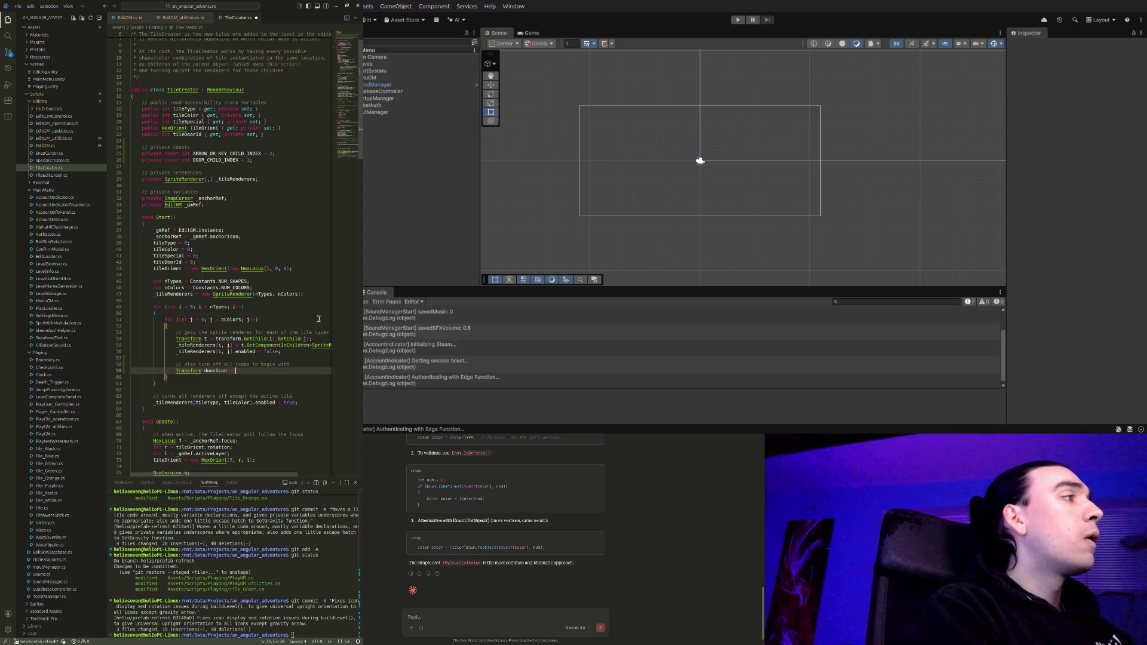
{"action": "type", "text": "transform."}
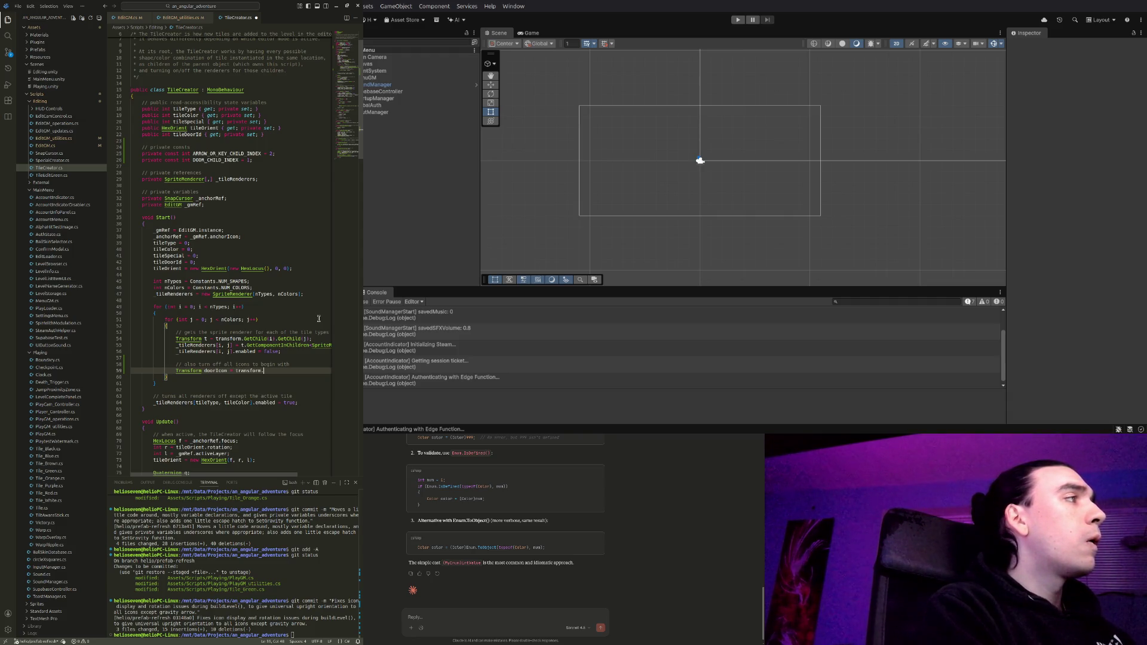
{"action": "type", "text": "GetC"}
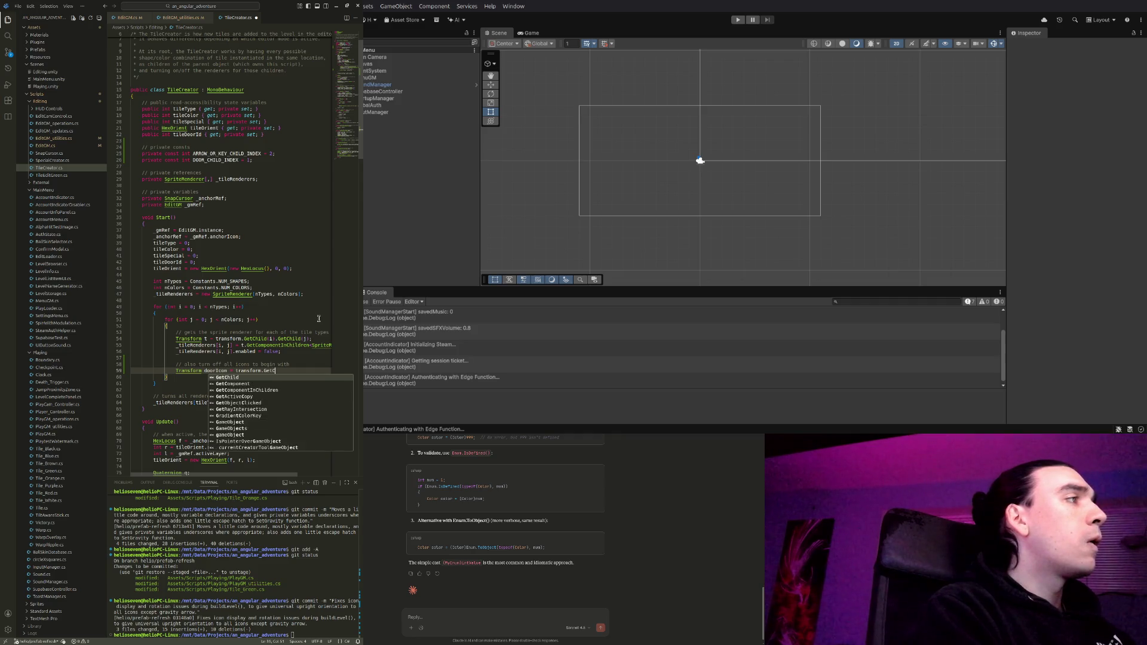
{"action": "type", "text": "hi"}
{"action": "key", "text": "Tab"}
{"action": "type", "text": "("}
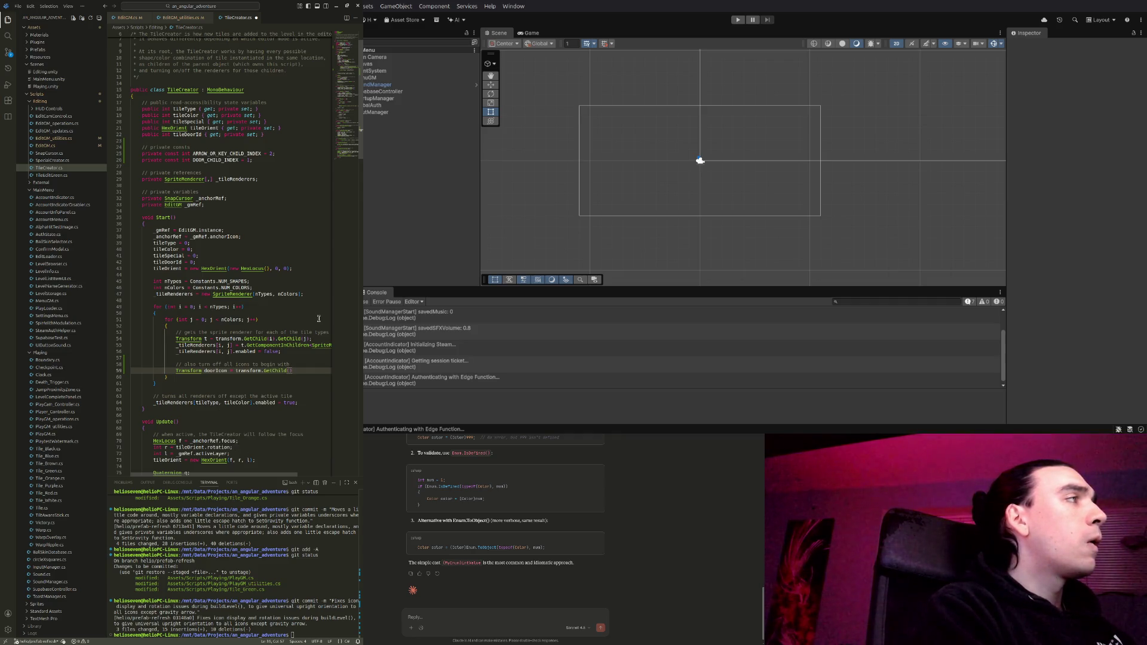
{"action": "type", "text": "DOO"}
{"action": "key", "text": "Tab"}
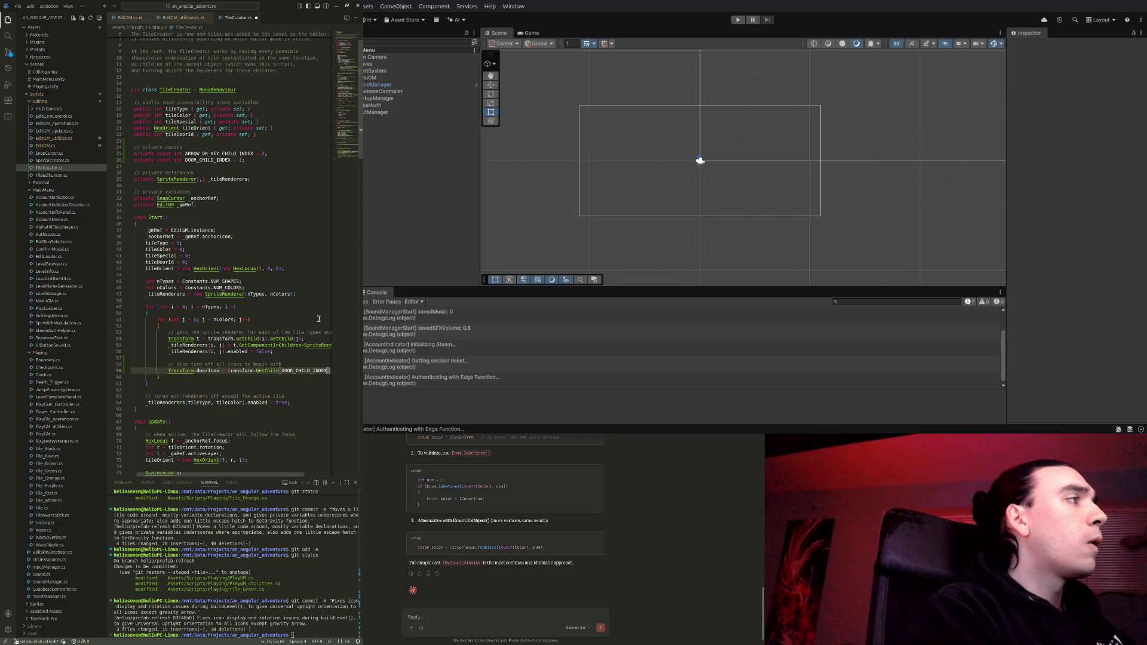
{"action": "key", "text": "End"}
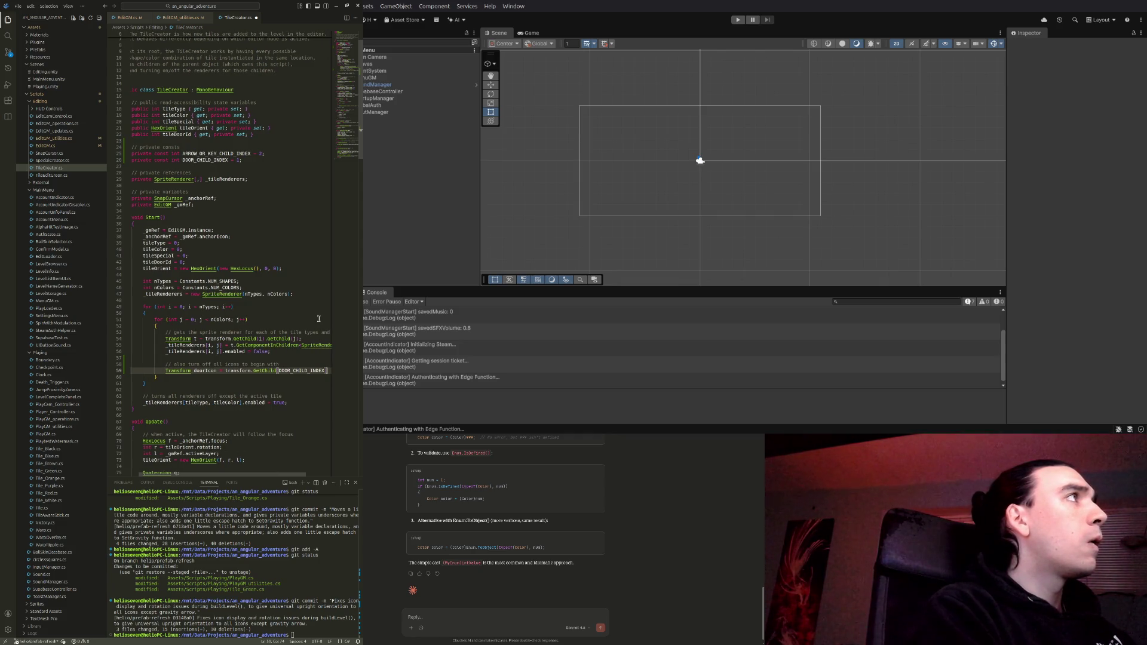
{"action": "type", "text": ";"}
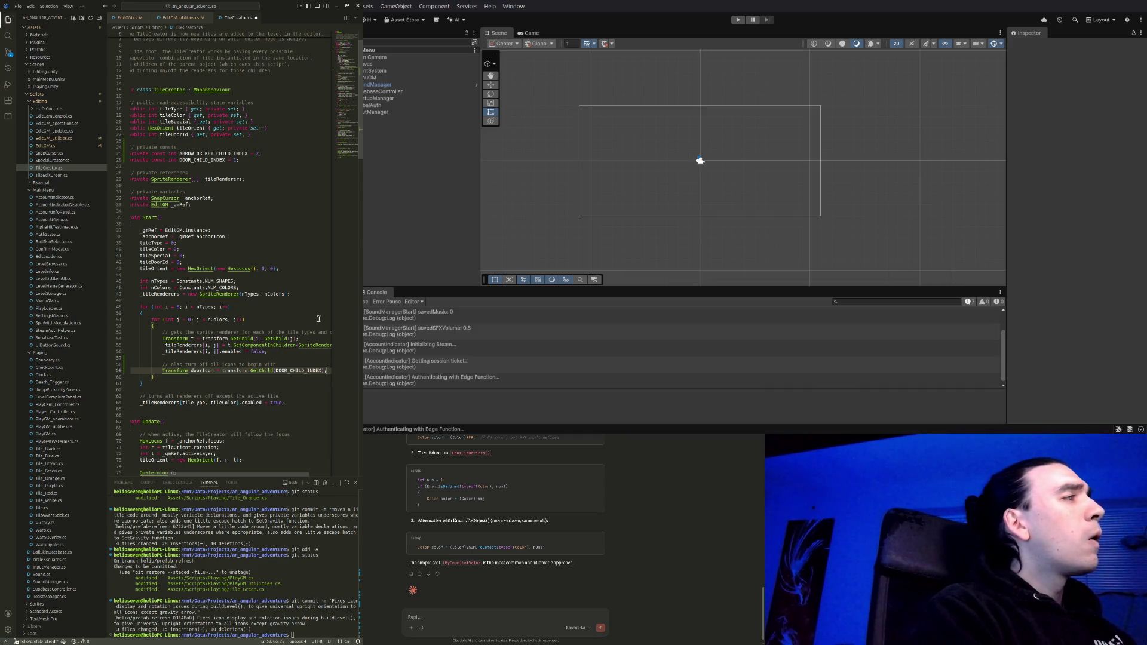
Turn the doorIcon line into transform.GetChild(DOOR_CHILD_INDEX).gameObject.SetActive(false);
{"action": "key", "text": "Left"}
{"action": "key", "text": "Left"}
{"action": "key", "text": "Left"}
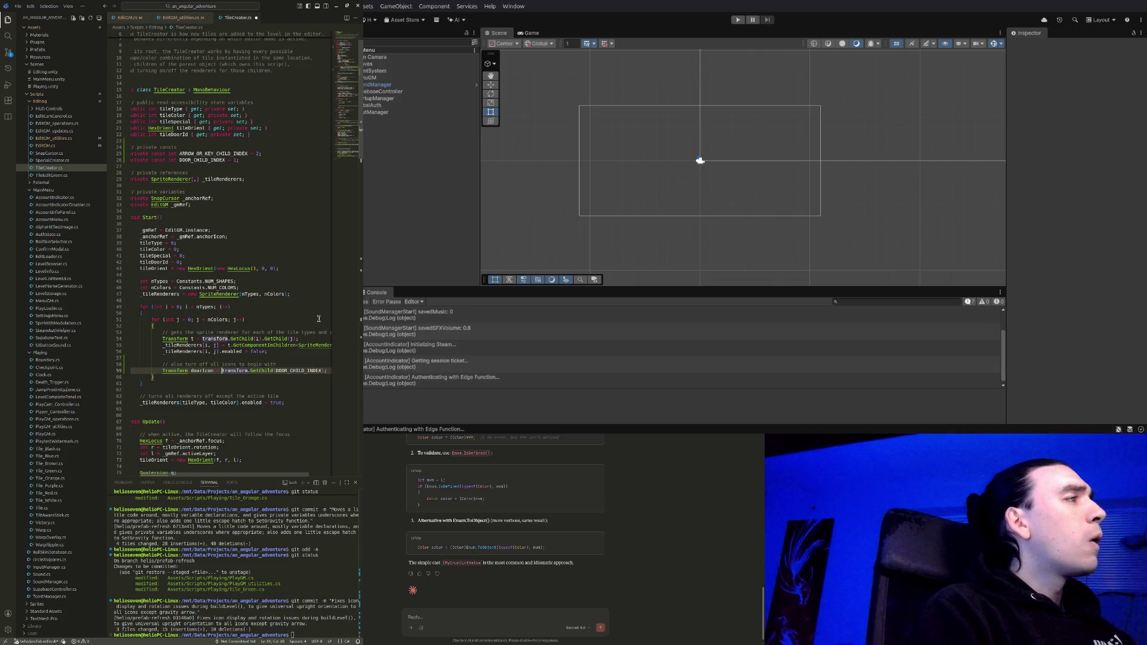
{"action": "key", "text": "shift+Home"}
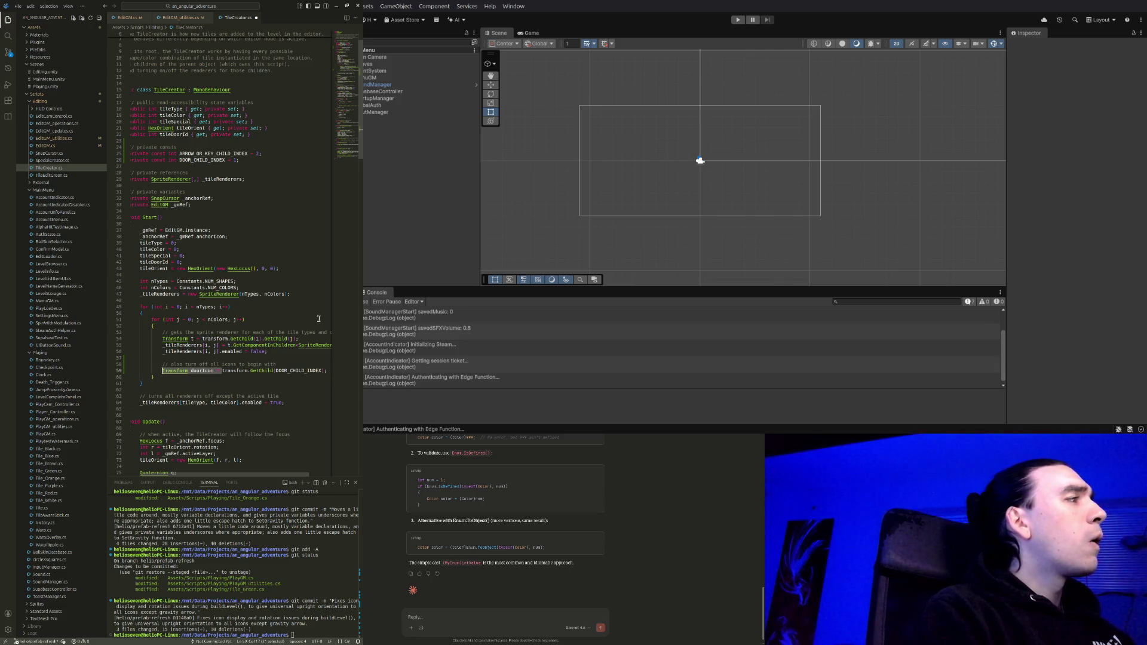
{"action": "key", "text": "BackSpace"}
{"action": "key", "text": "End"}
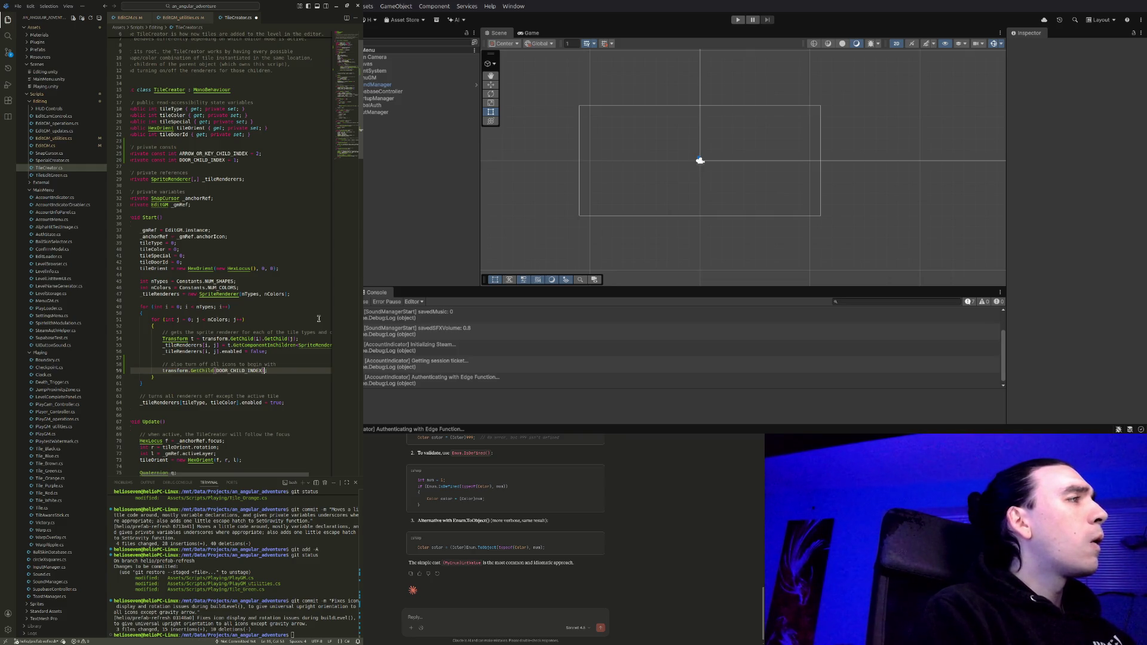
{"action": "type", "text": ".game"}
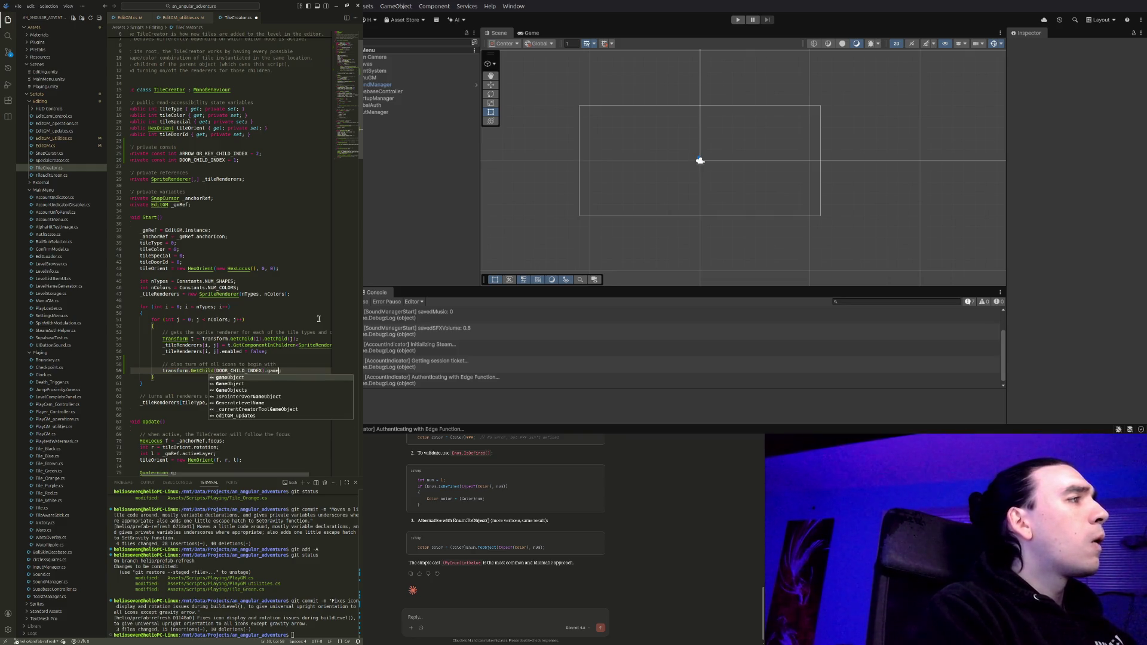
{"action": "key", "text": "Tab"}
{"action": "type", "text": "SetAc"}
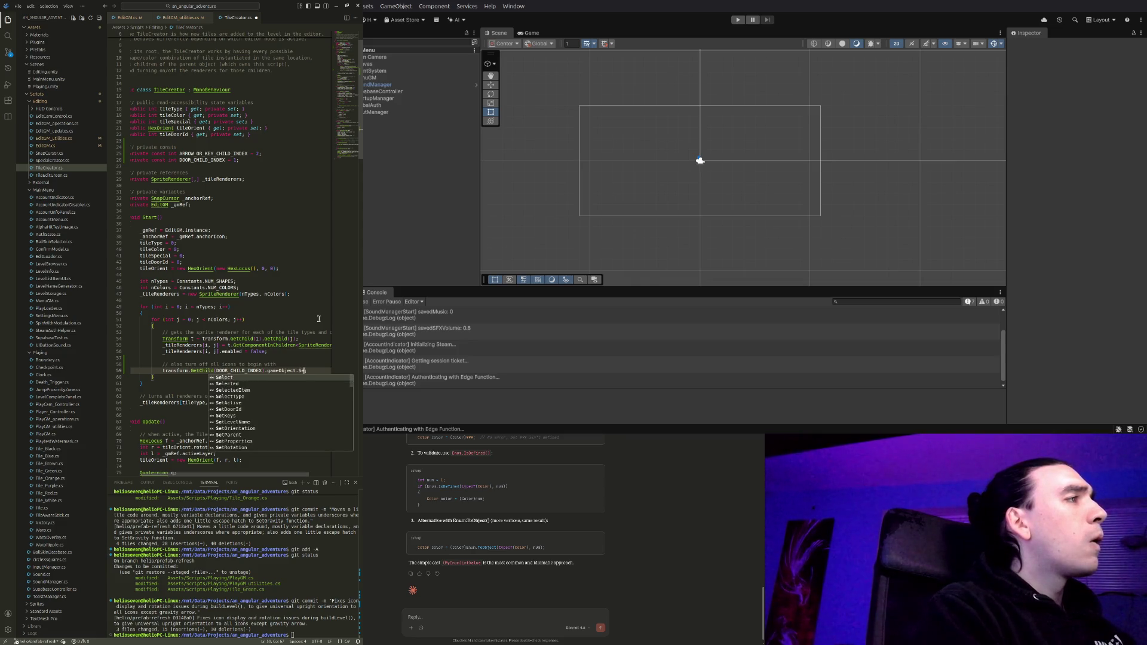
{"action": "key", "text": "Tab"}
{"action": "type", "text": "(false);"}
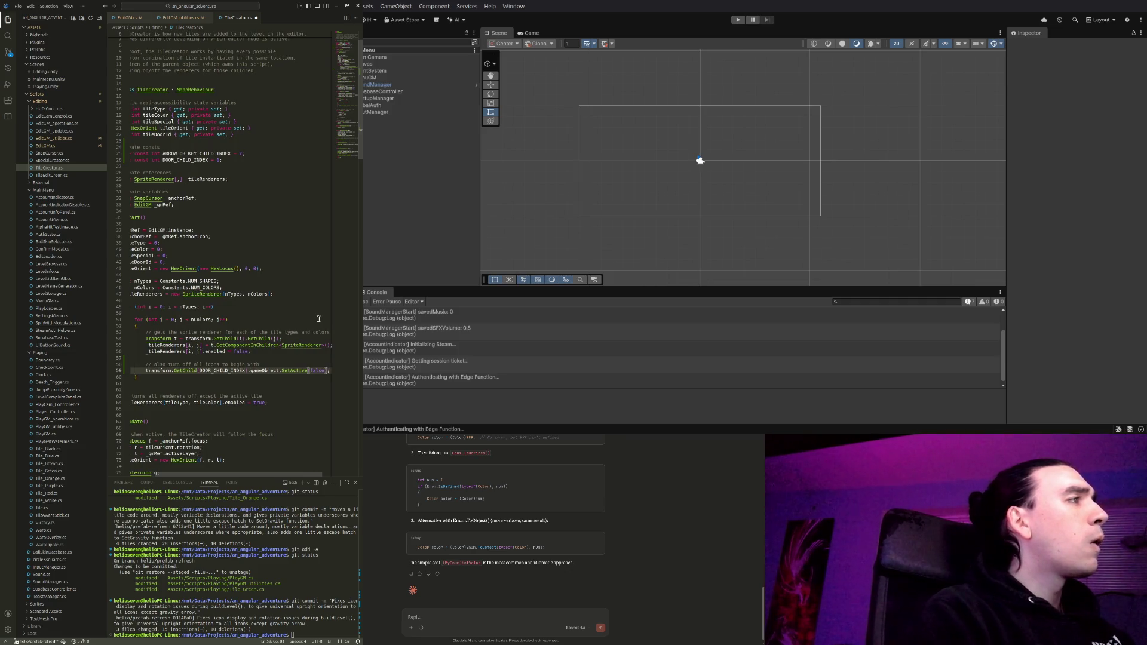
{"action": "key", "text": "End"}
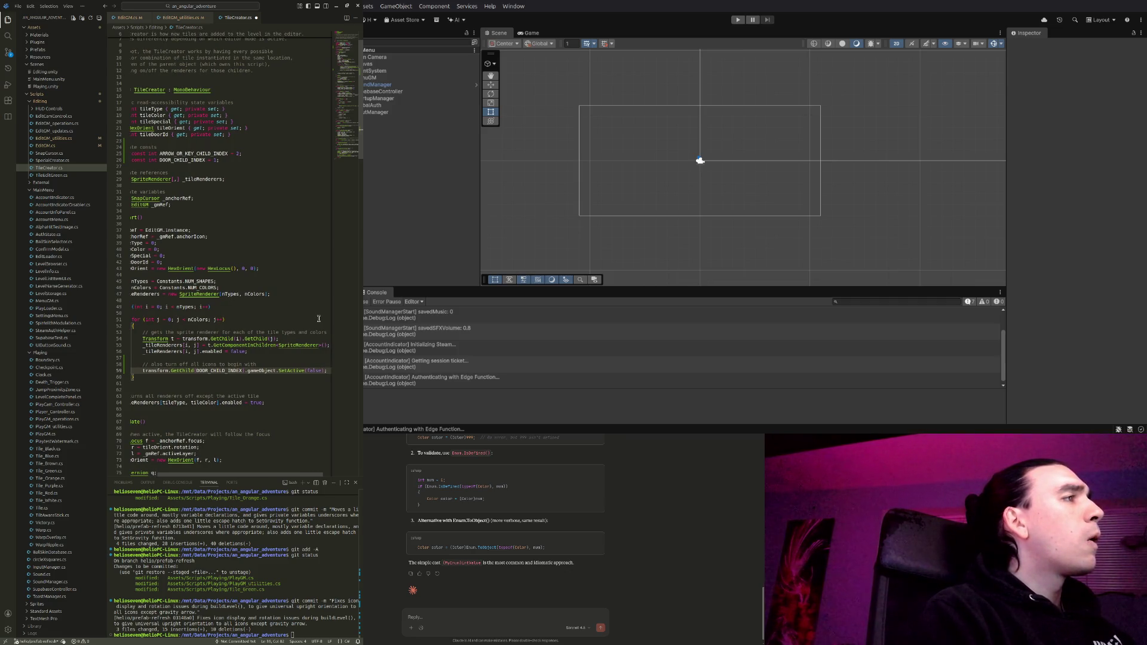
Add an if statement below it that tests the loop index j
{"action": "key", "text": "Return"}
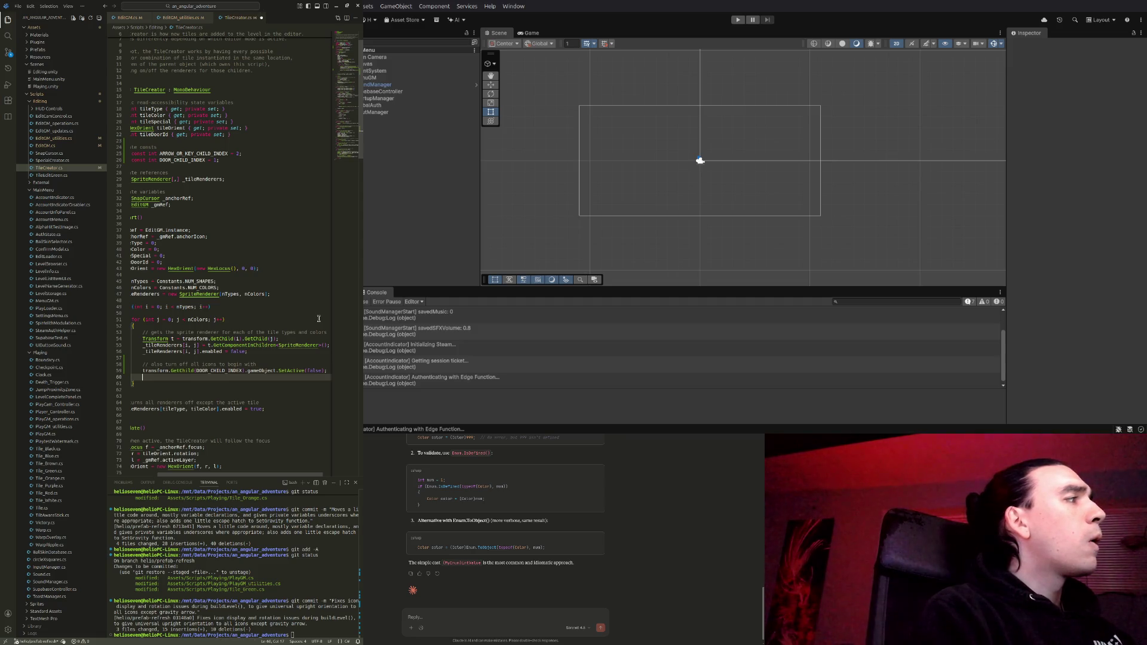
{"action": "key", "text": "Return"}
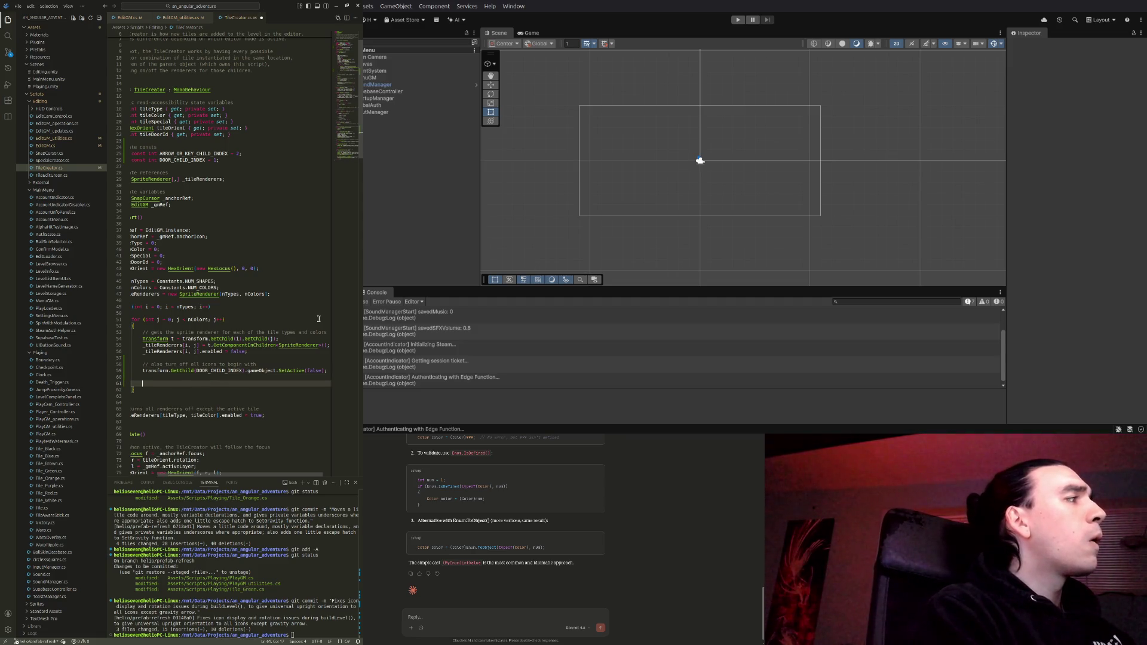
{"action": "type", "text": "if"}
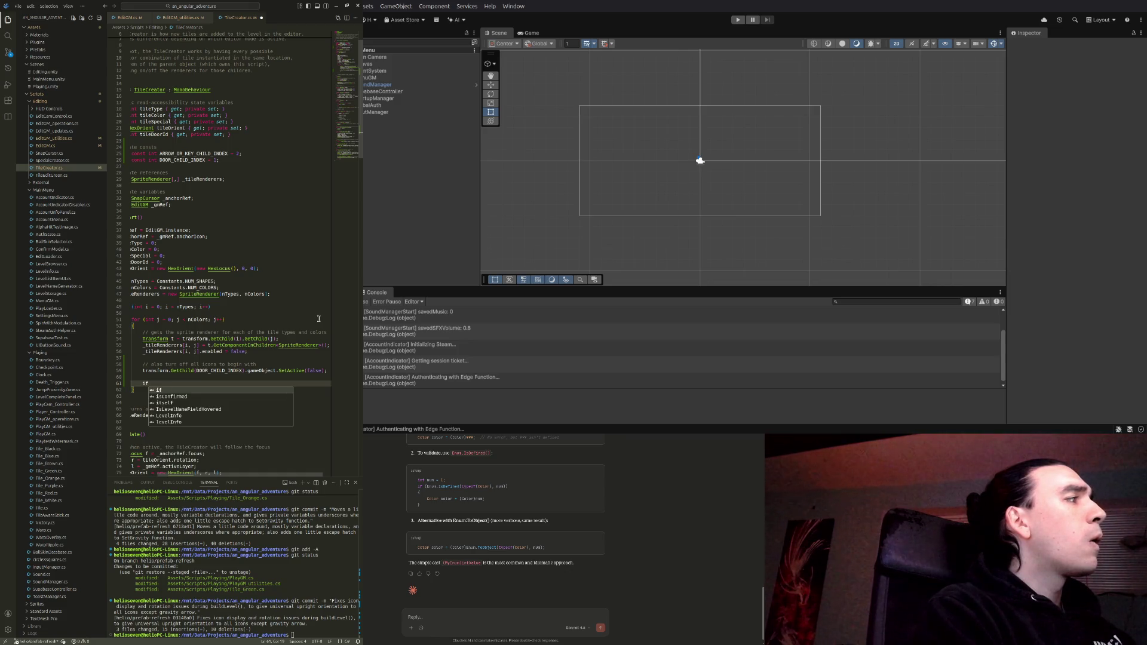
{"action": "key", "text": "ctrl+z"}
{"action": "key", "text": "ctrl+z"}
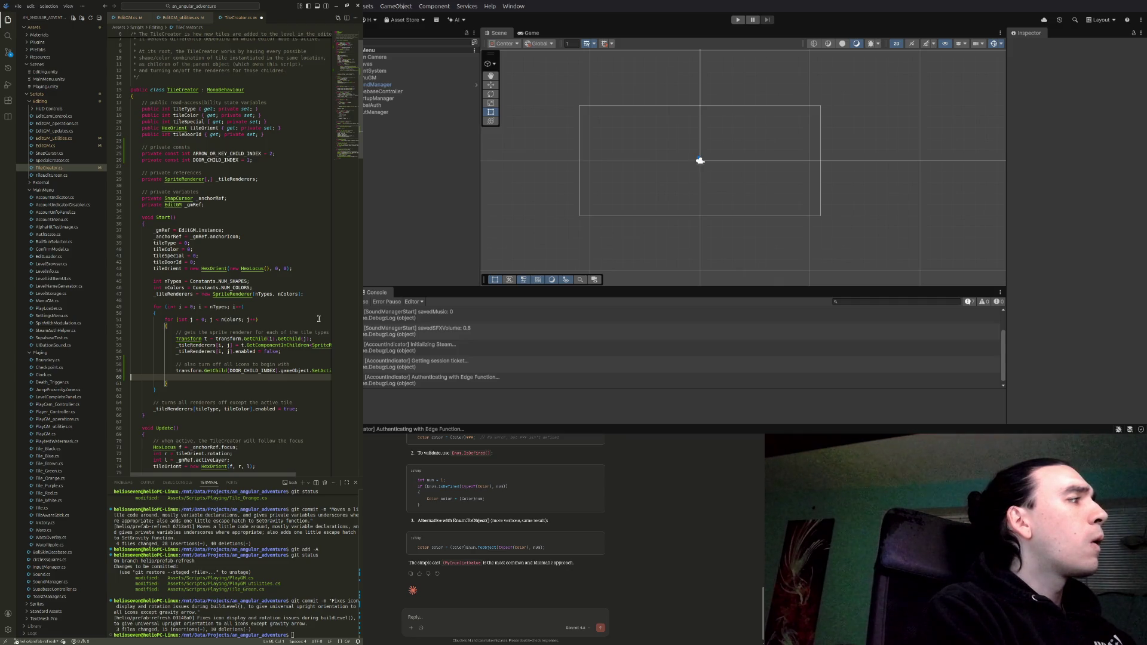
{"action": "type", "text": "if ("}
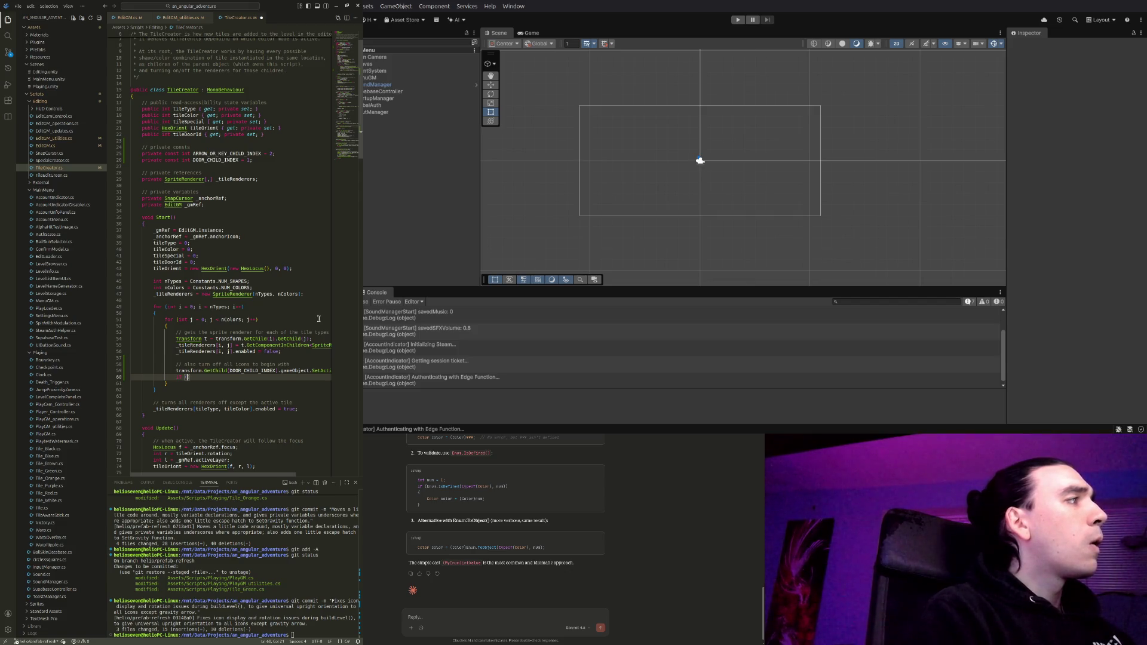
{"action": "type", "text": "j == 0)"}
{"action": "key", "text": "BackSpace"}
{"action": "key", "text": "BackSpace"}
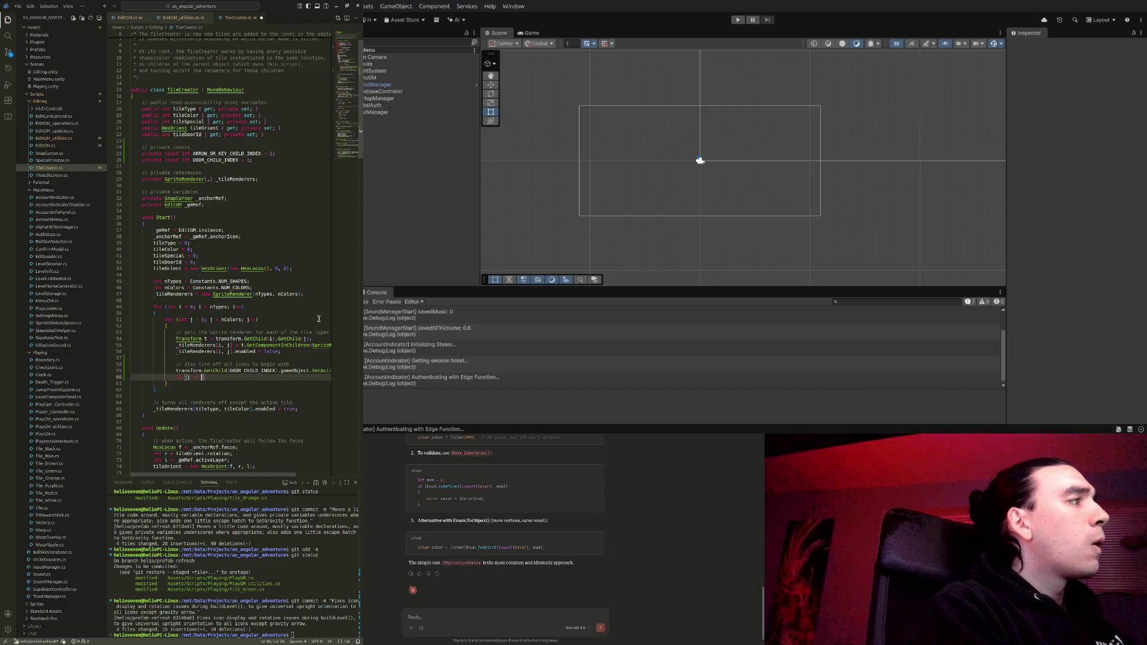
{"action": "type", "text": "1)"}
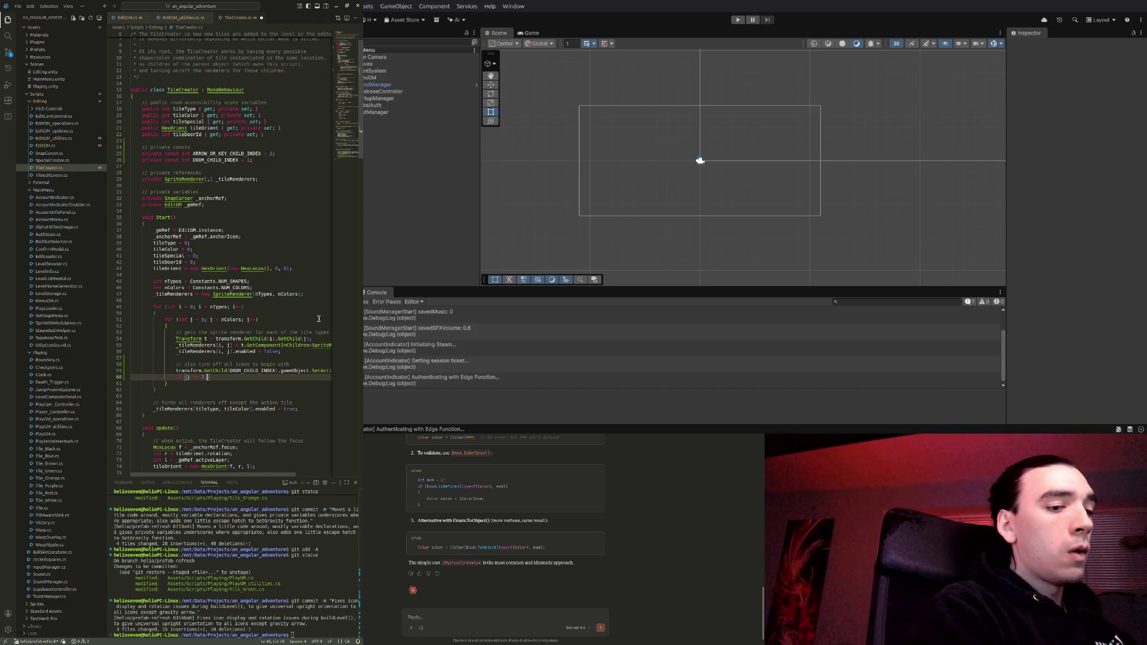
{"action": "type", "text": " || j"}
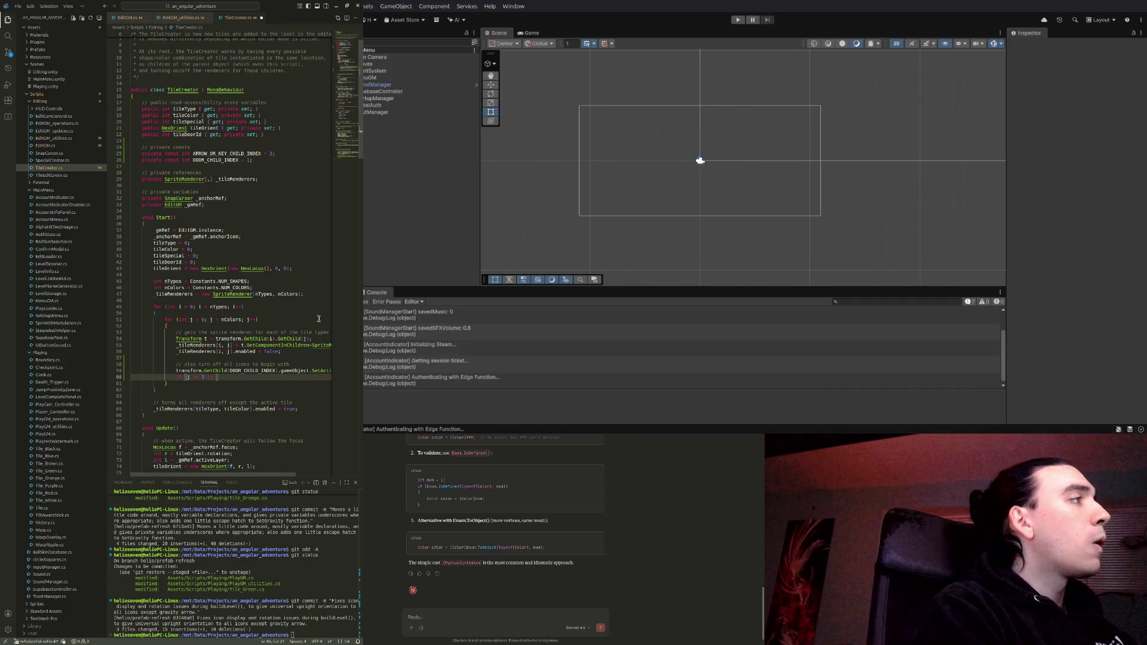
{"action": "type", "text": " == 4"}
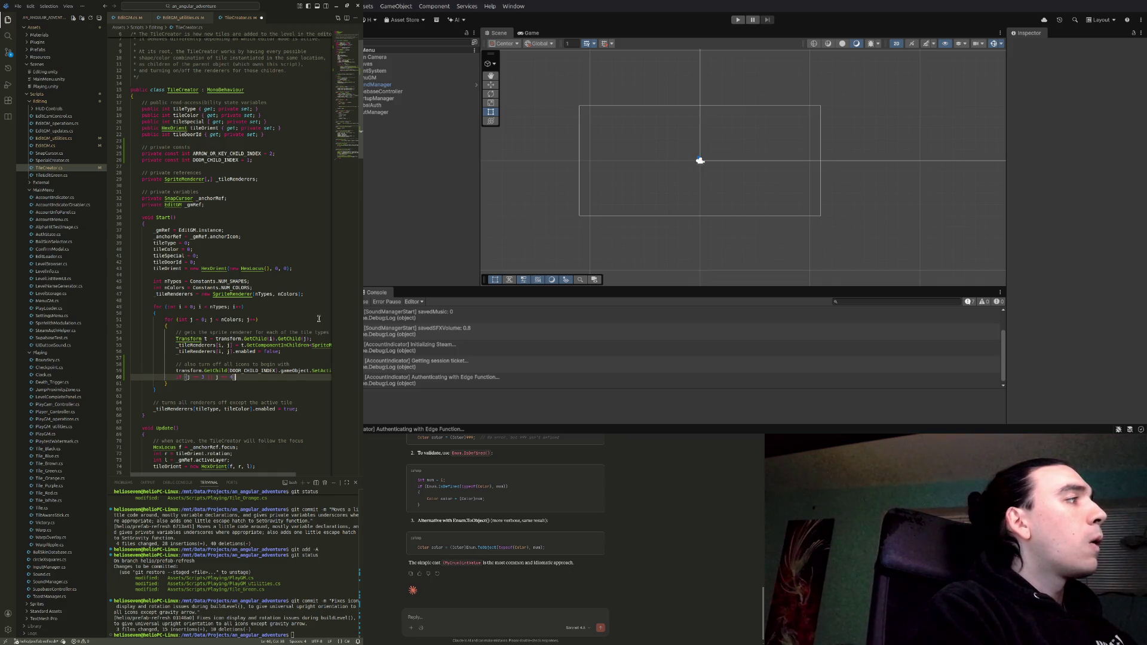
{"action": "type", "text": ")"}
{"action": "key", "text": "Return"}
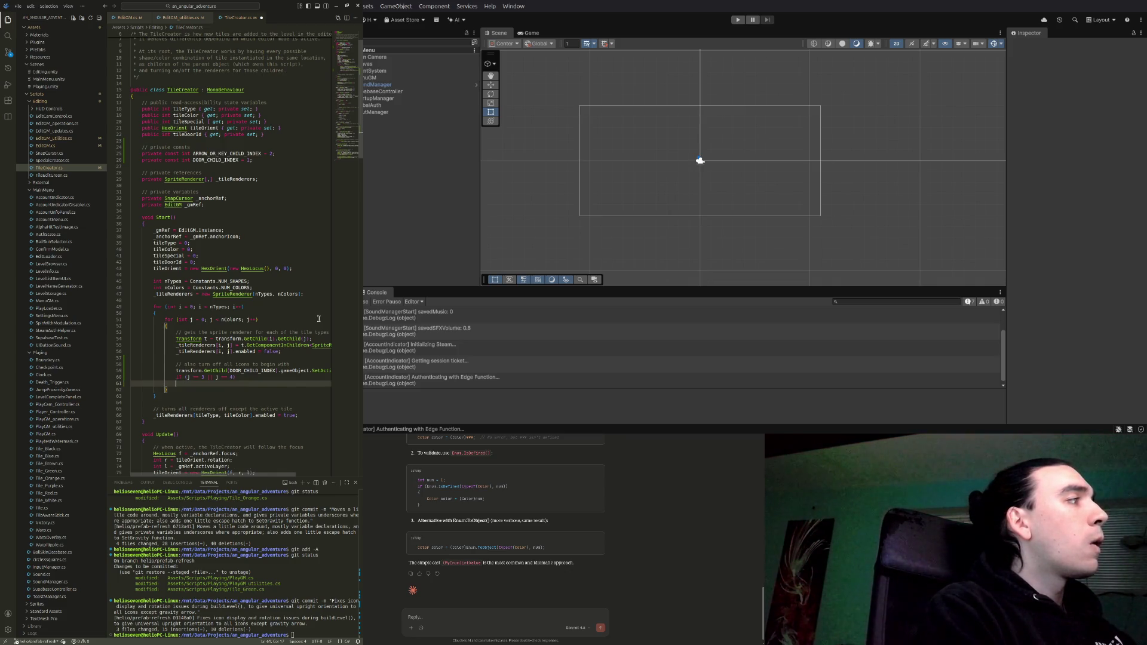
In the if body, hide the arrow child with GetChild(ARROW_OR_KEY_CHILD_INDEX).gameObject.SetActive(false);
{"action": "type", "text": "transform"}
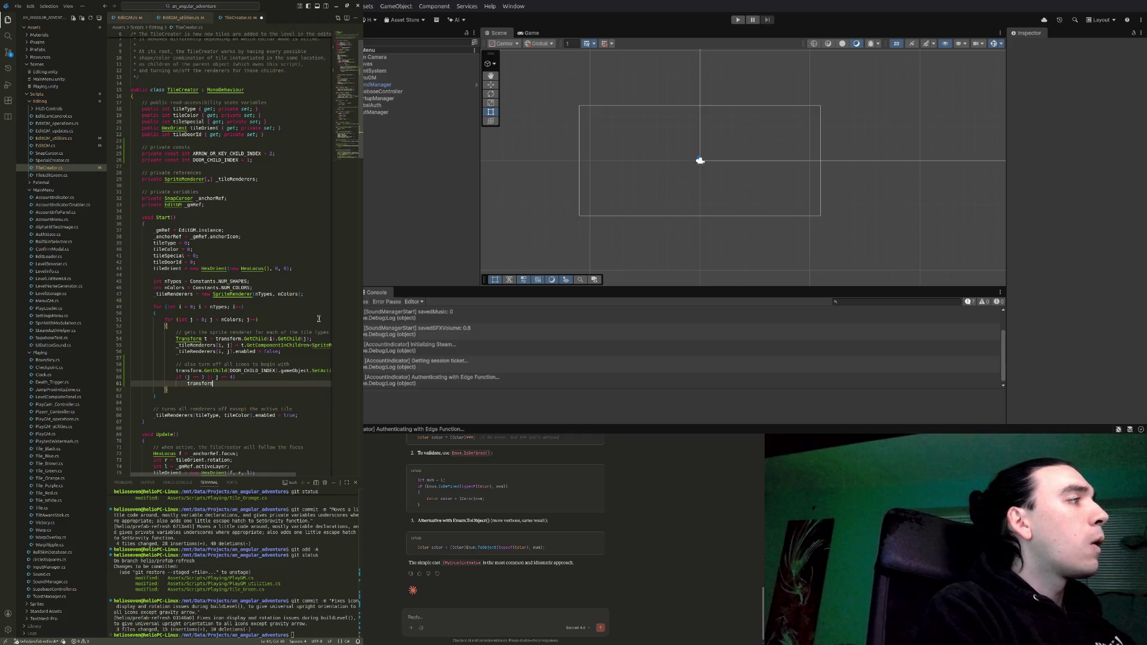
{"action": "type", "text": ".GetChild"}
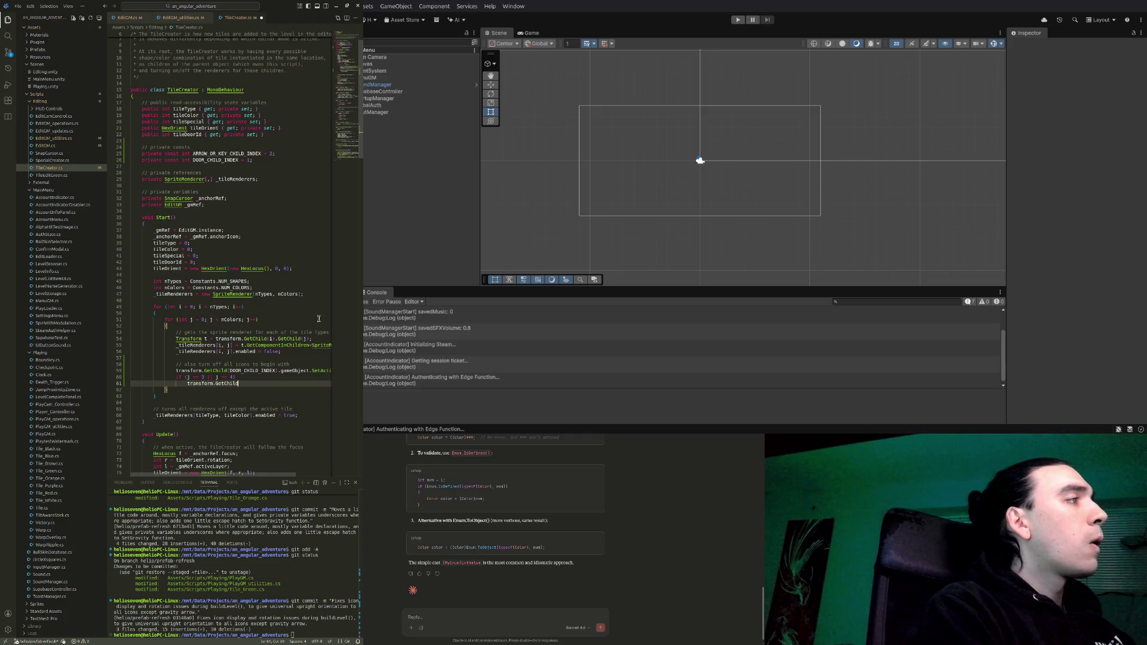
{"action": "type", "text": "(ARR"}
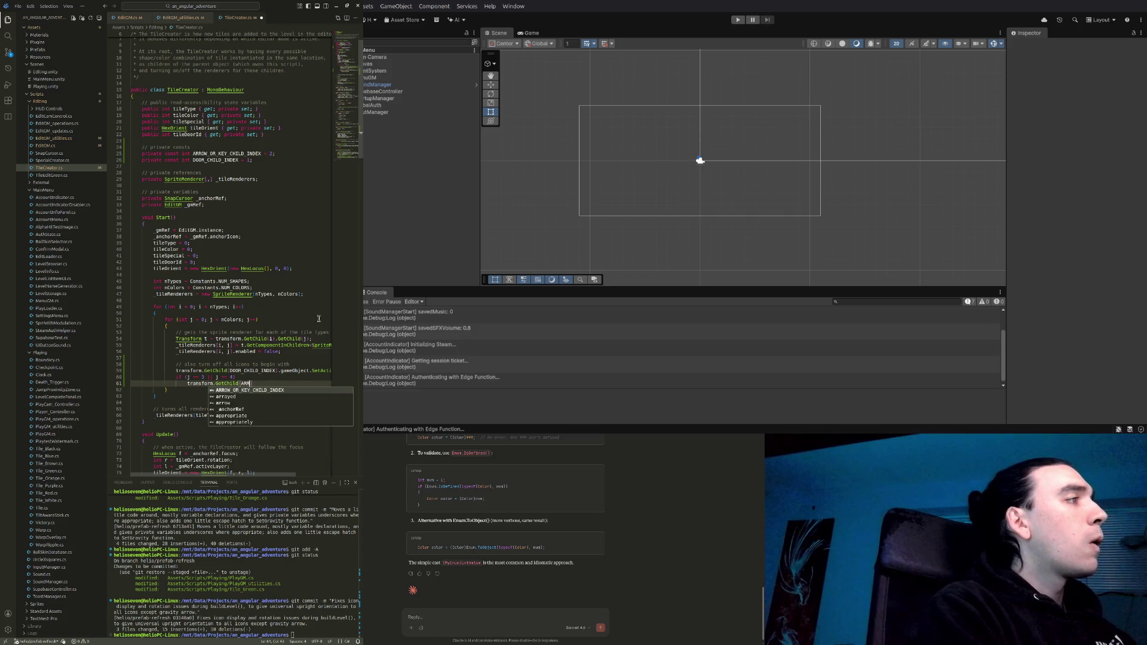
{"action": "type", "text": "OW_OR_KEY_CHILD_INDEX).game"}
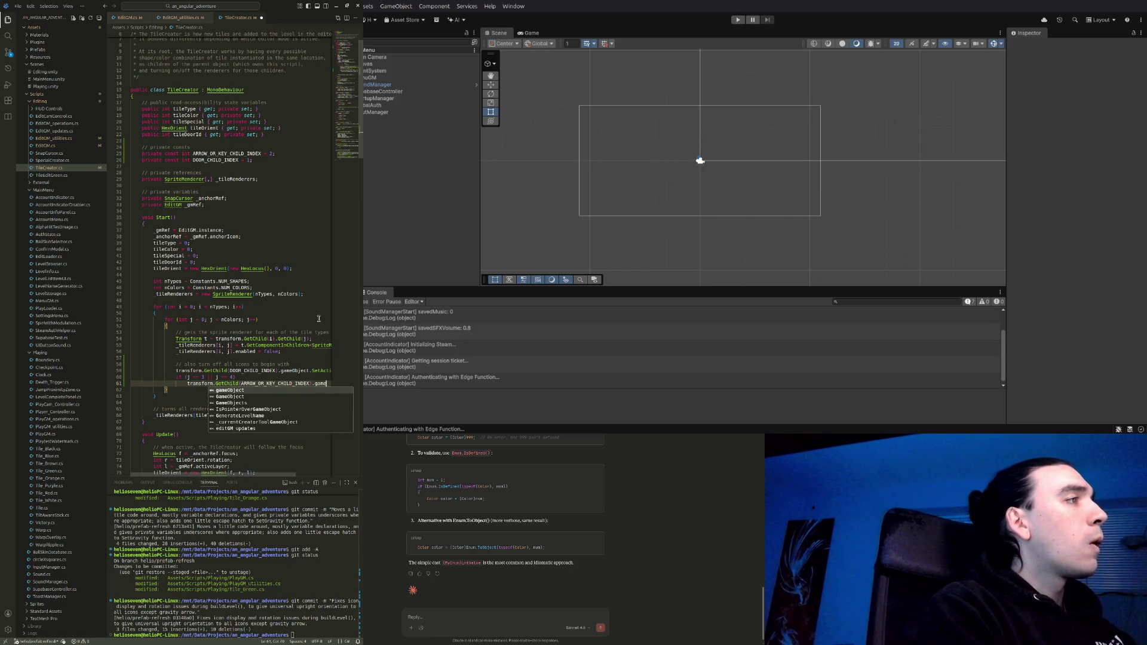
{"action": "key", "text": "Tab"}
{"action": "type", "text": ".Set"}
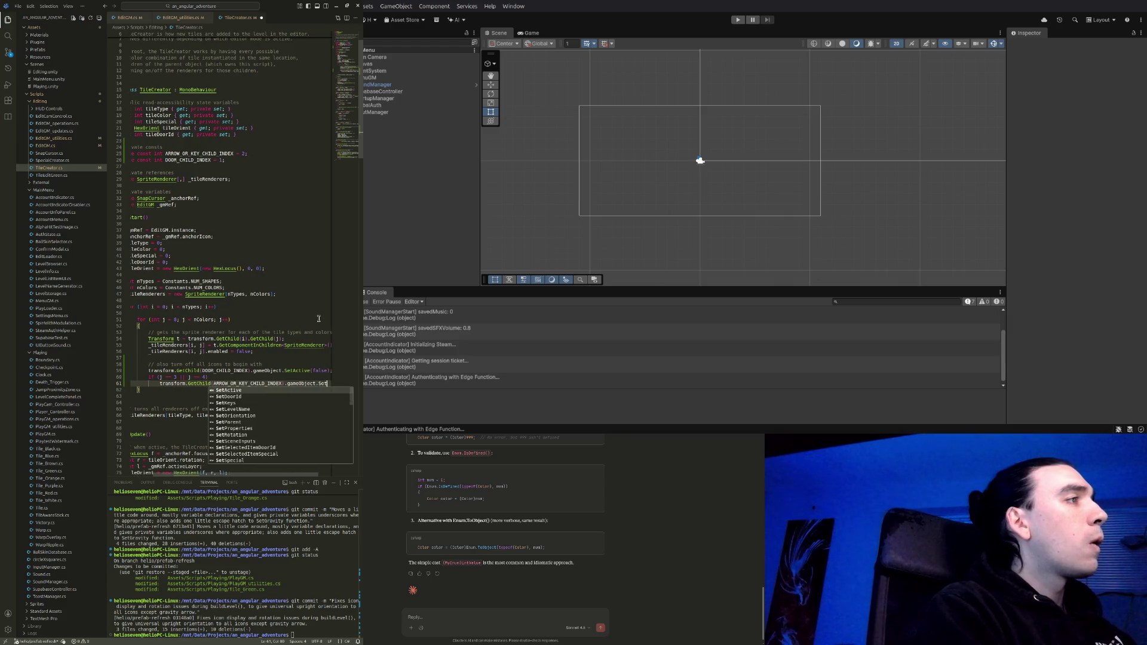
{"action": "type", "text": "Active(false);"}
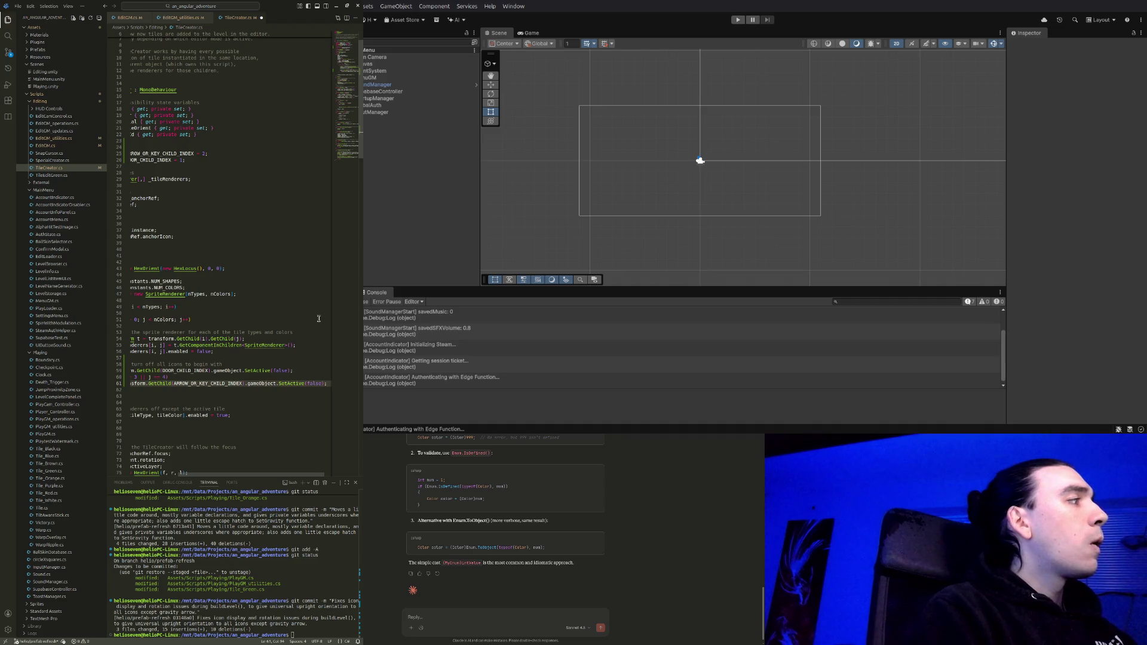
{"action": "key", "text": "Down"}
{"action": "key", "text": "Home"}
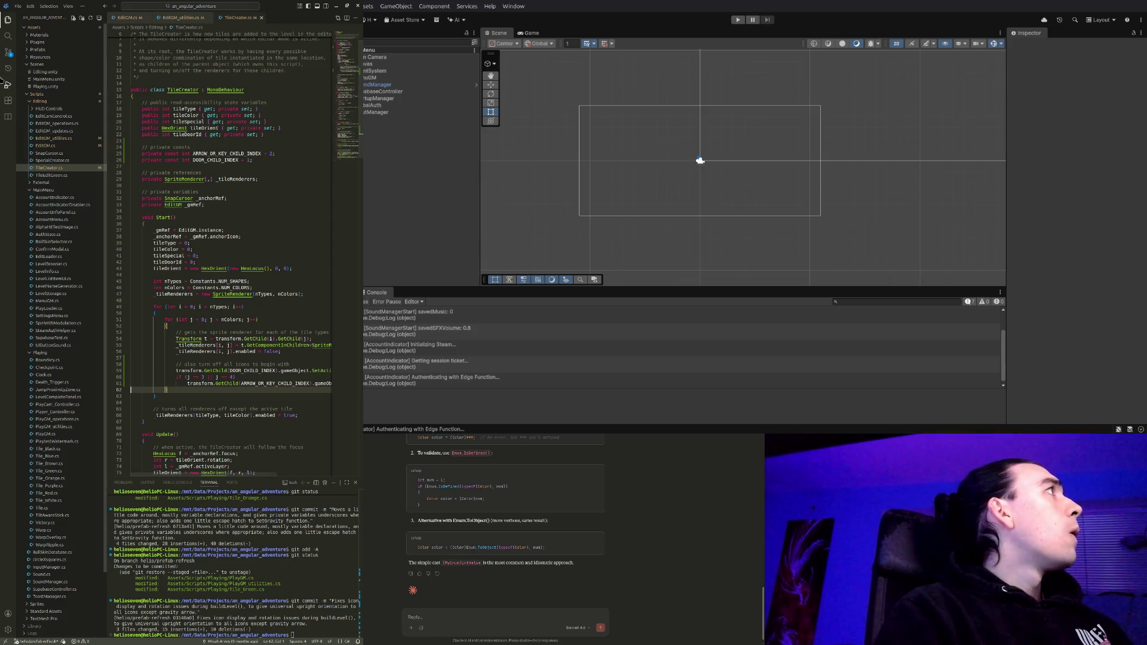
{"action": "key", "text": "ctrl+b"}
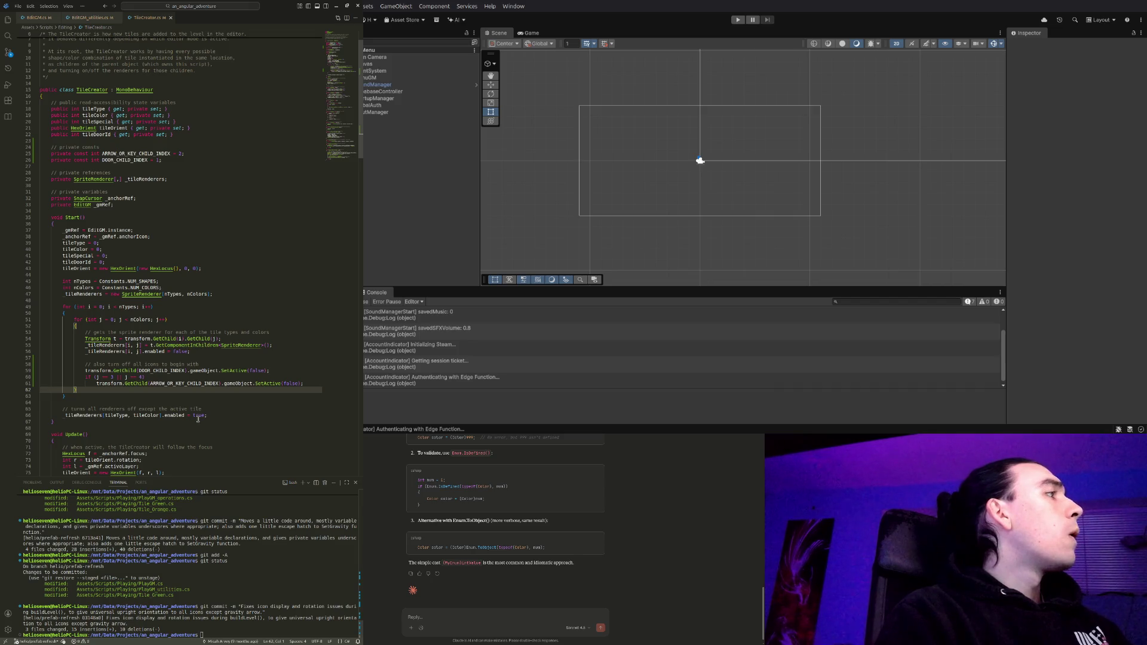
{"action": "key", "text": "End"}
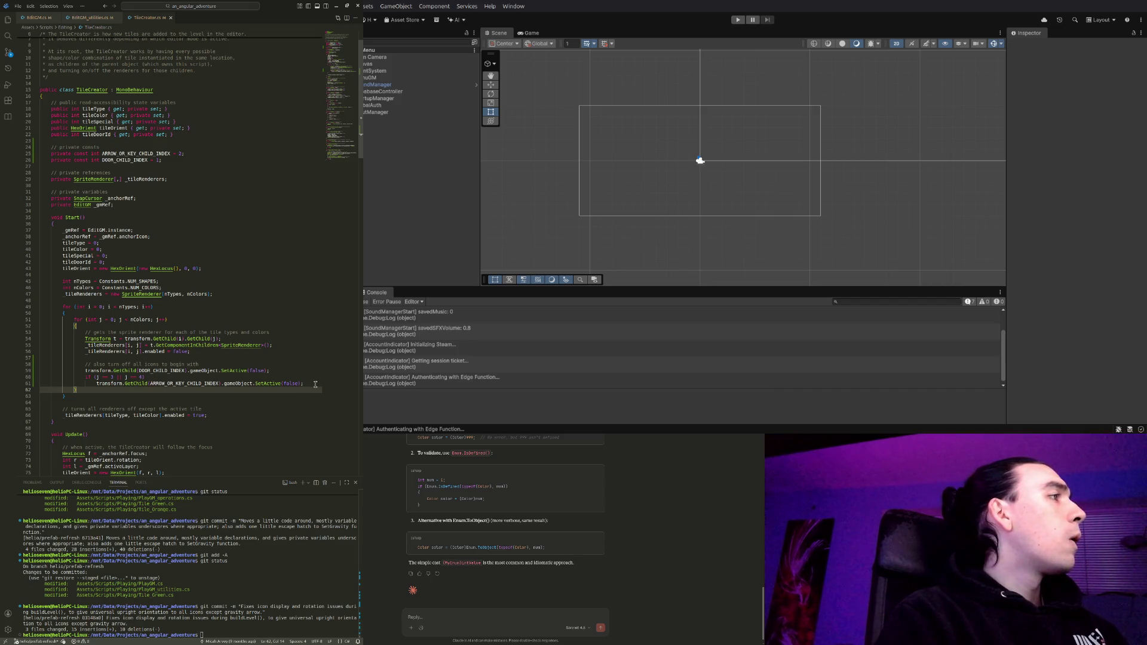
{"action": "left_click", "coordinate": [307, 384]}
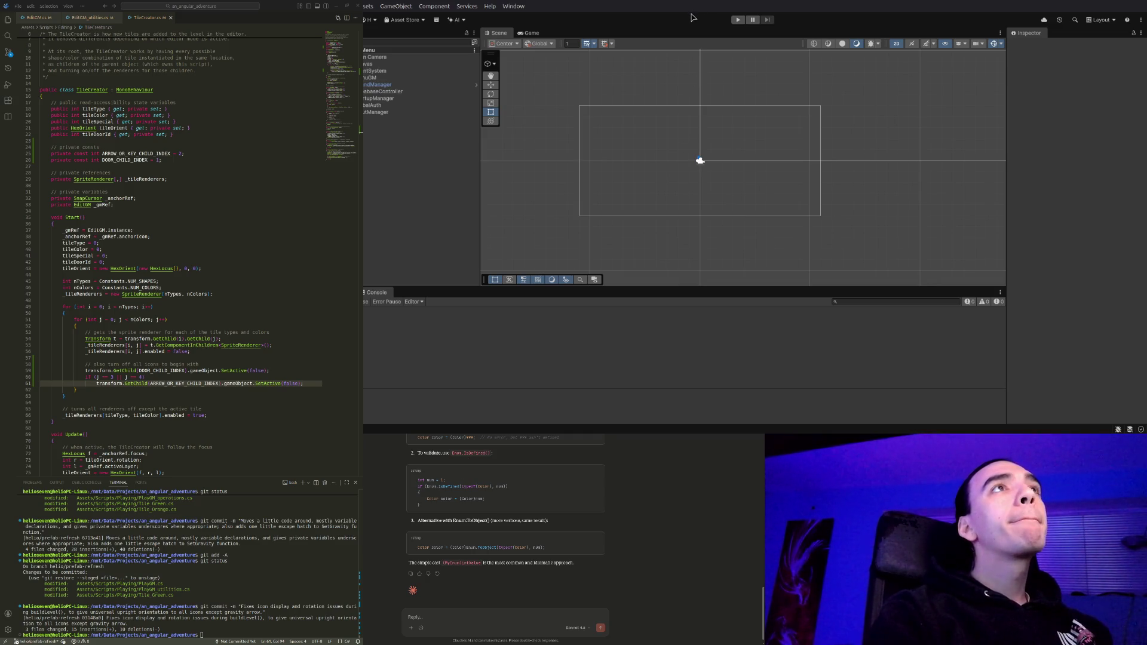
{"action": "left_click", "coordinate": [738, 20]}
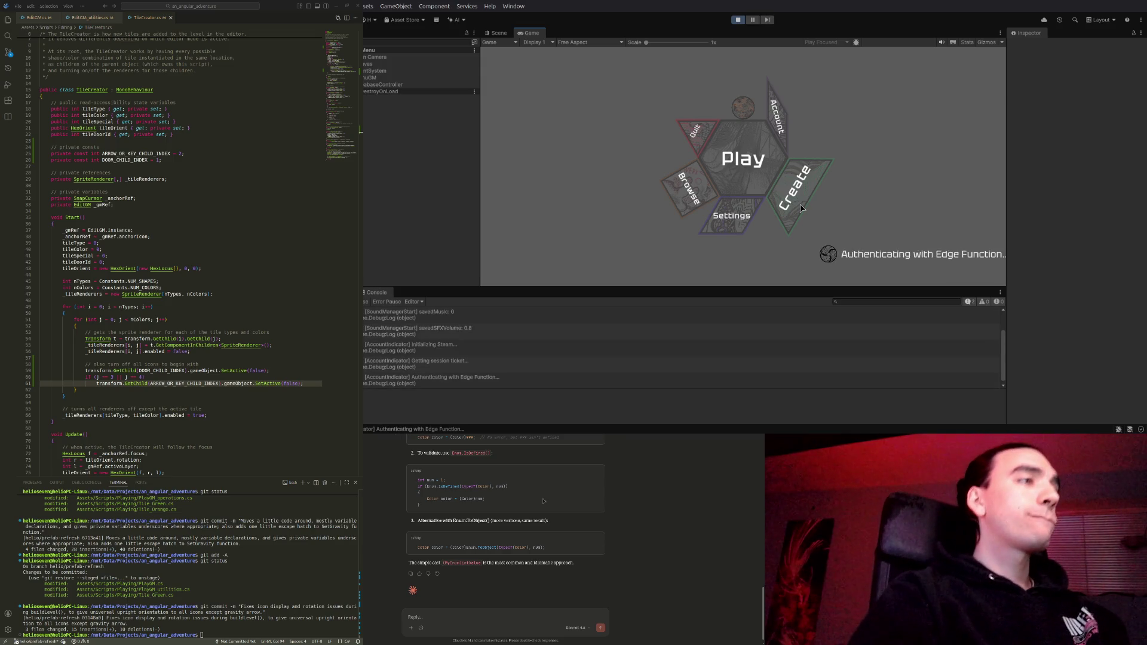
Open the community level Get Higher from the level browser
{"action": "left_click", "coordinate": [678, 197]}
{"action": "left_click", "coordinate": [952, 60]}
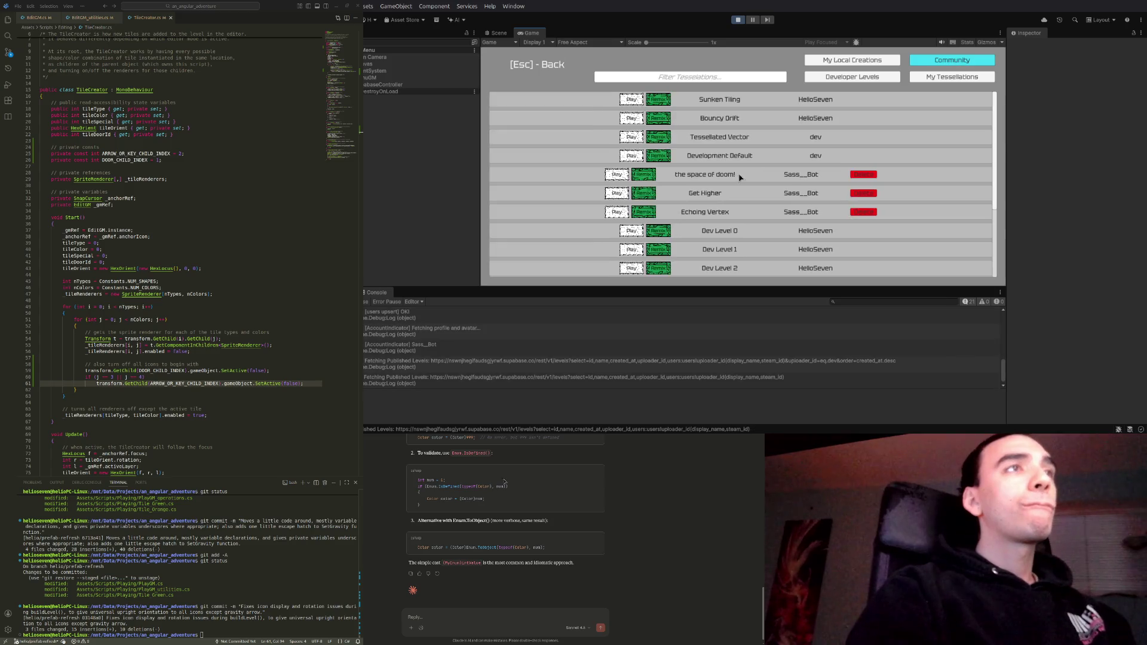
{"action": "left_click", "coordinate": [639, 195]}
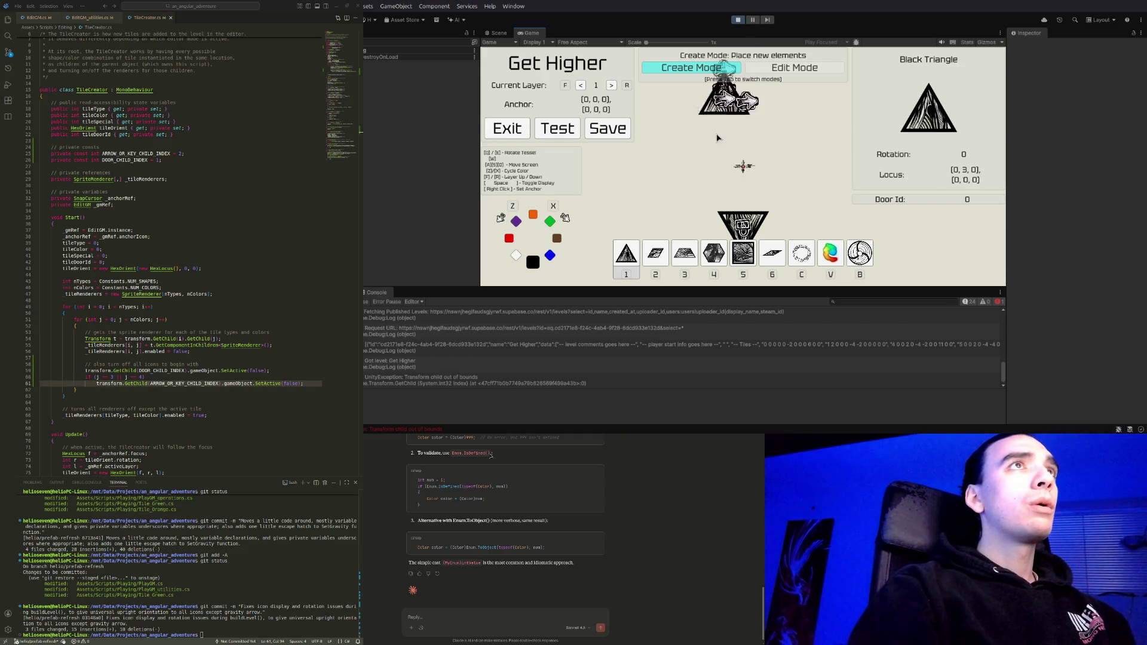
Pause the game and inspect the Transform child out of bounds exception in the Console
{"action": "left_click", "coordinate": [752, 20]}
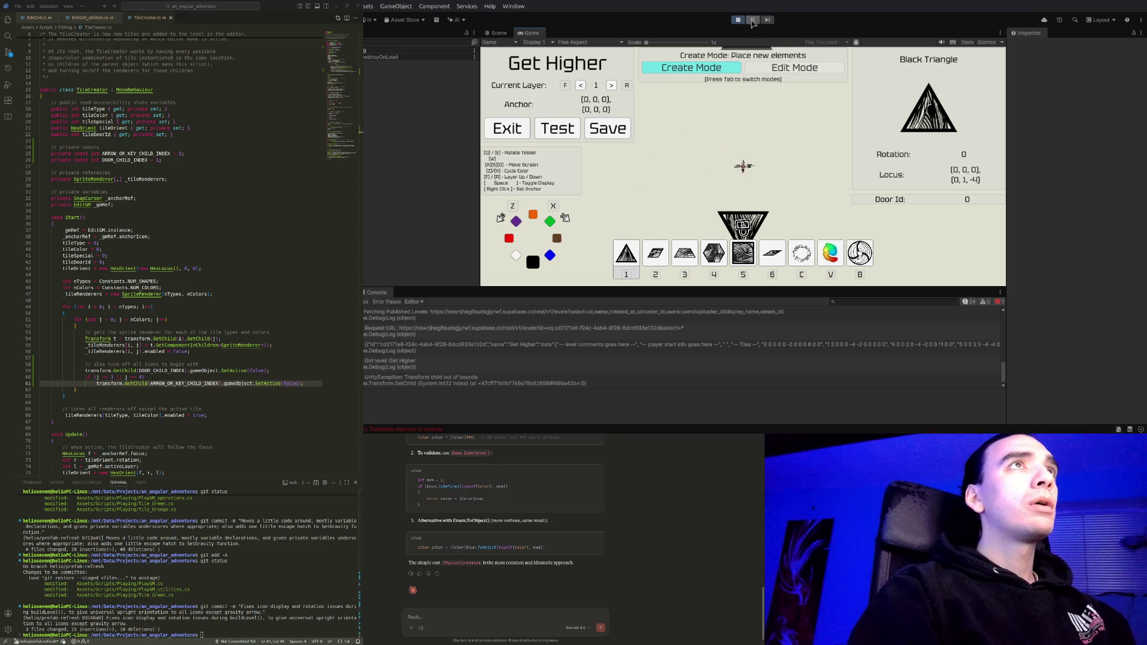
{"action": "left_click", "coordinate": [499, 33]}
{"action": "left_click", "coordinate": [505, 388]}
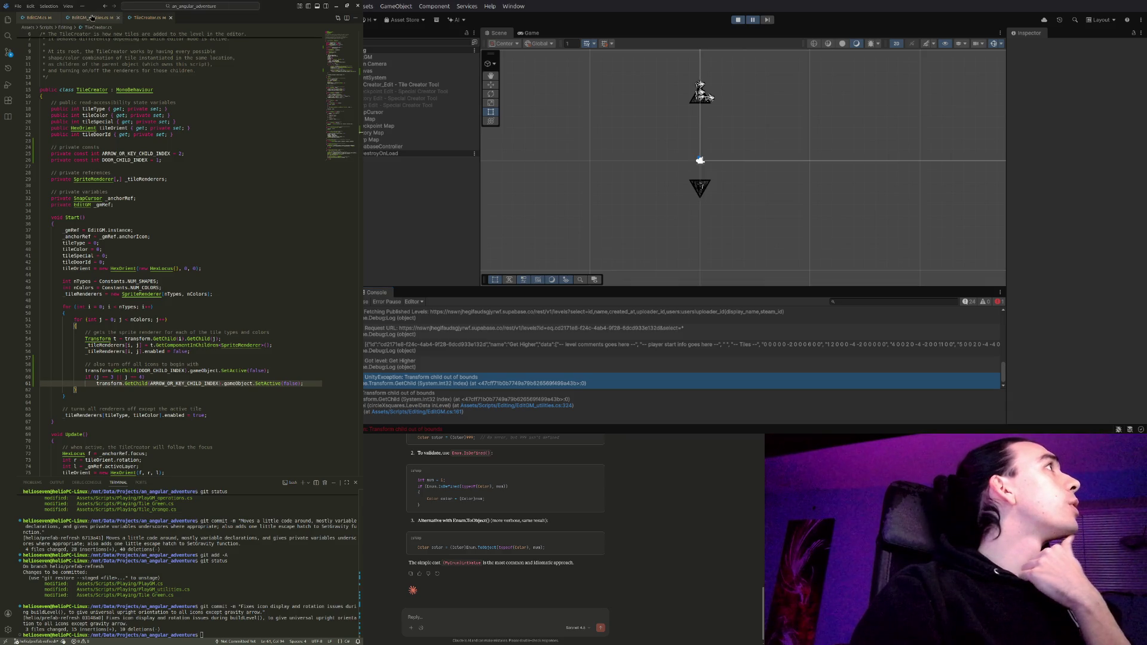
Go to line 324 of EditGM_utilities.cs, where lockIcon is fetched with GetChild(DOOR_CHILD_INDEX)
{"action": "left_click", "coordinate": [91, 14]}
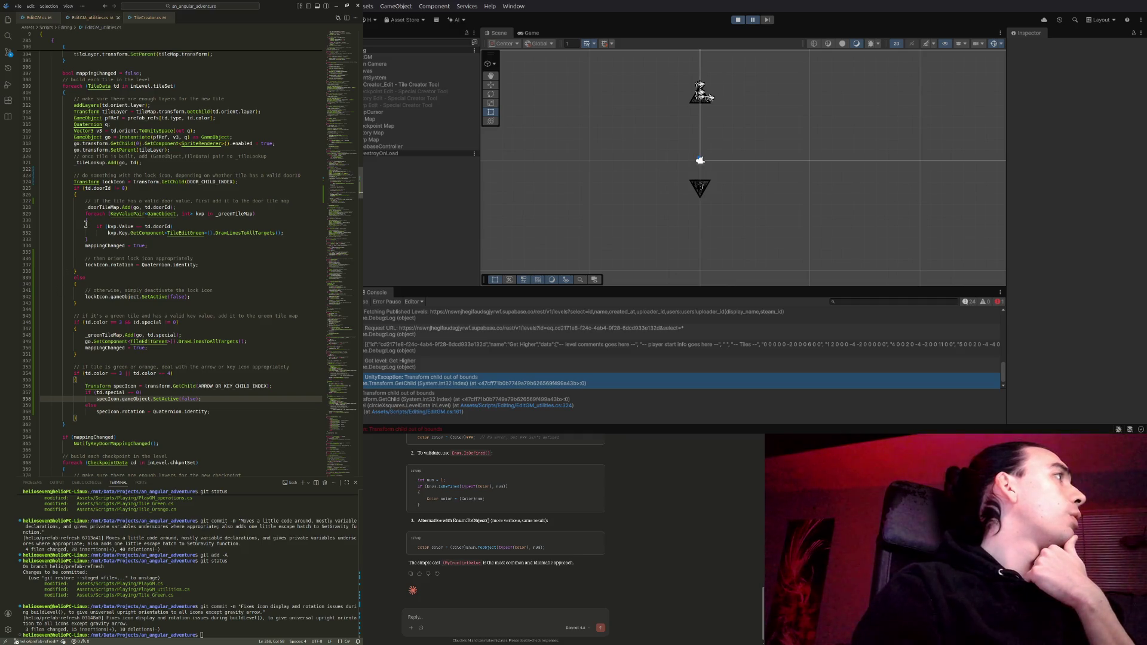
{"action": "left_click", "coordinate": [172, 181]}
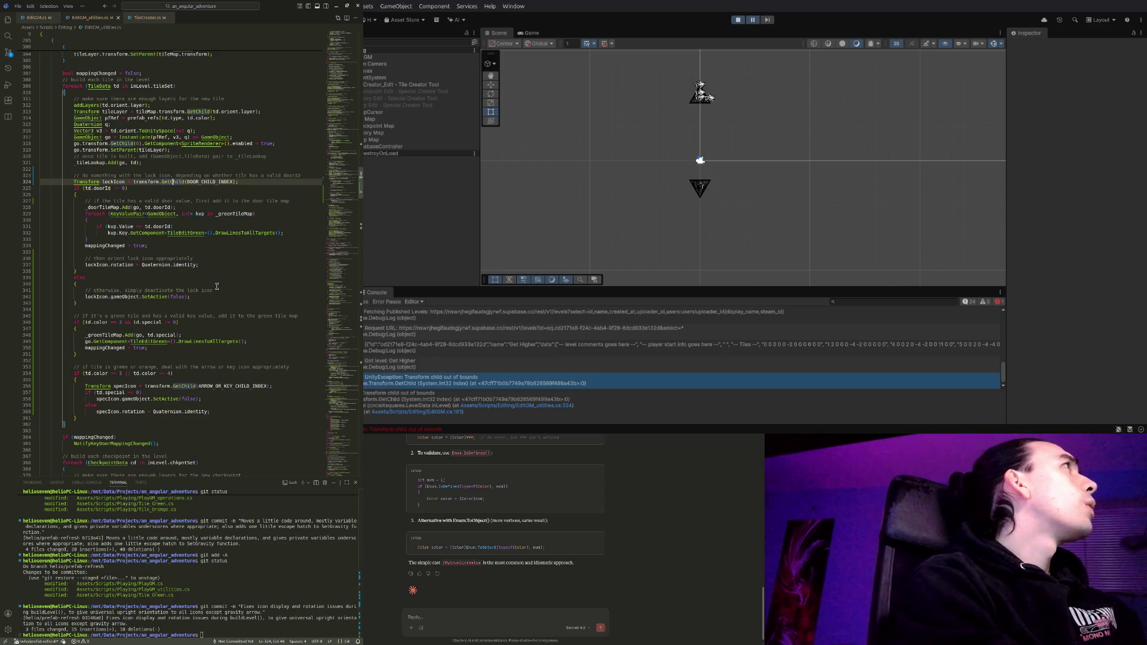
{"action": "key", "text": "ctrl+p"}
Check PlayGM_utilities.cs's LOCK_CHILD_INDEX lock-icon lookup, close it, and return to EditGM.cs
{"action": "type", "text": "Play"}
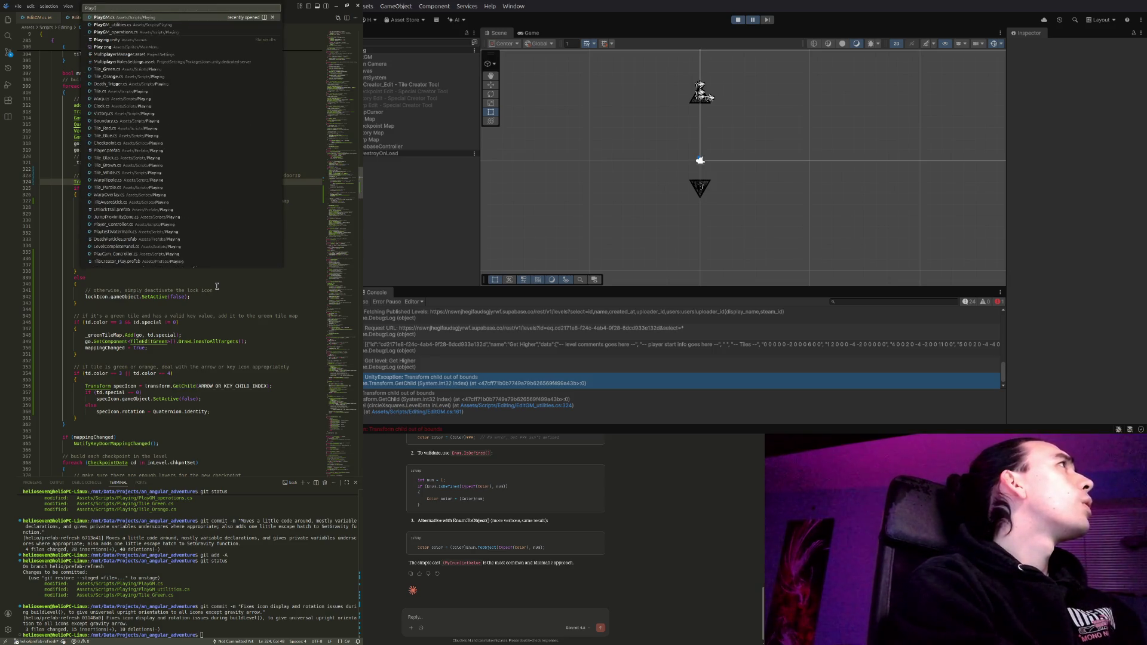
{"action": "key", "text": "Down"}
{"action": "key", "text": "Return"}
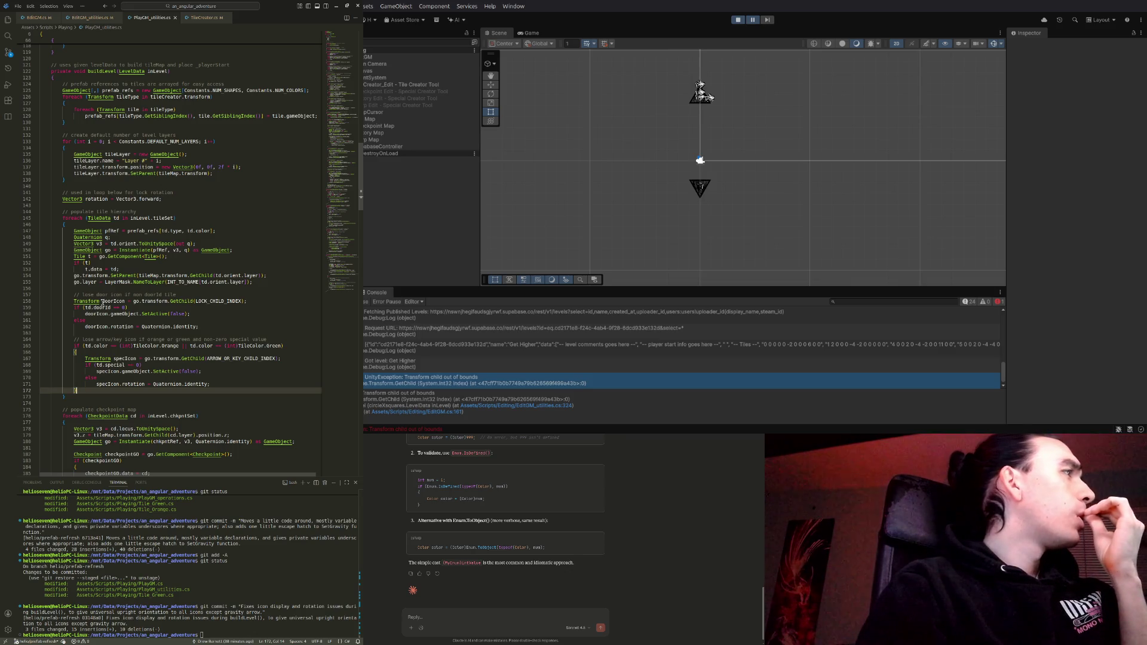
{"action": "left_click_drag", "start_coordinate": [133, 301], "coordinate": [239, 301]}
{"action": "left_click", "coordinate": [238, 301]}
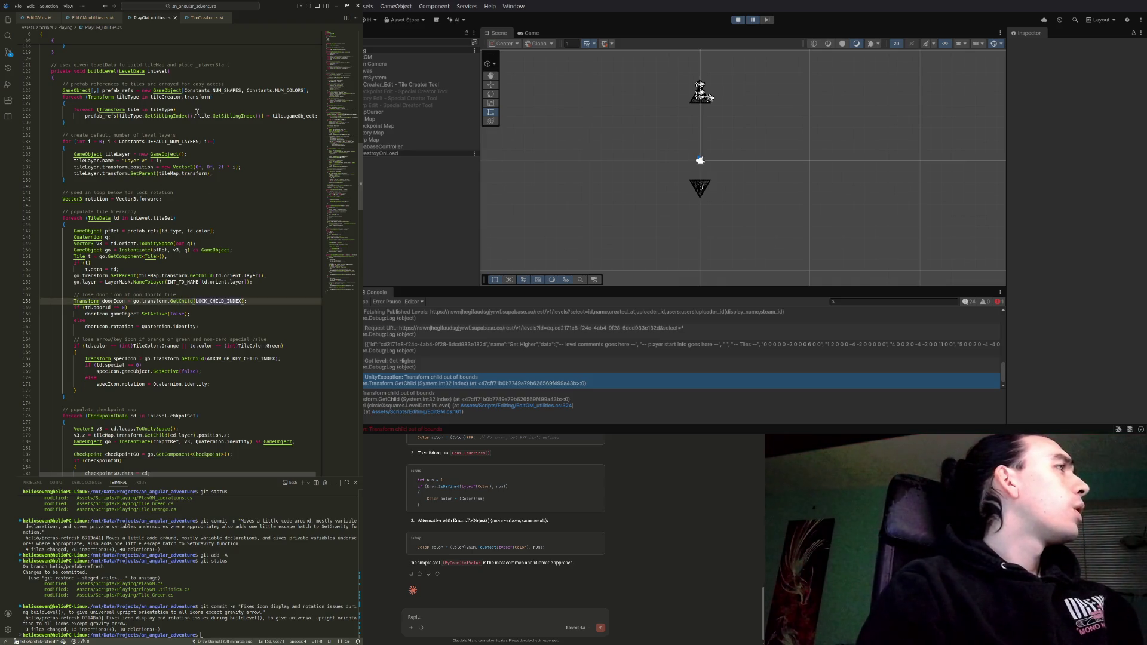
{"action": "left_click", "coordinate": [150, 301]}
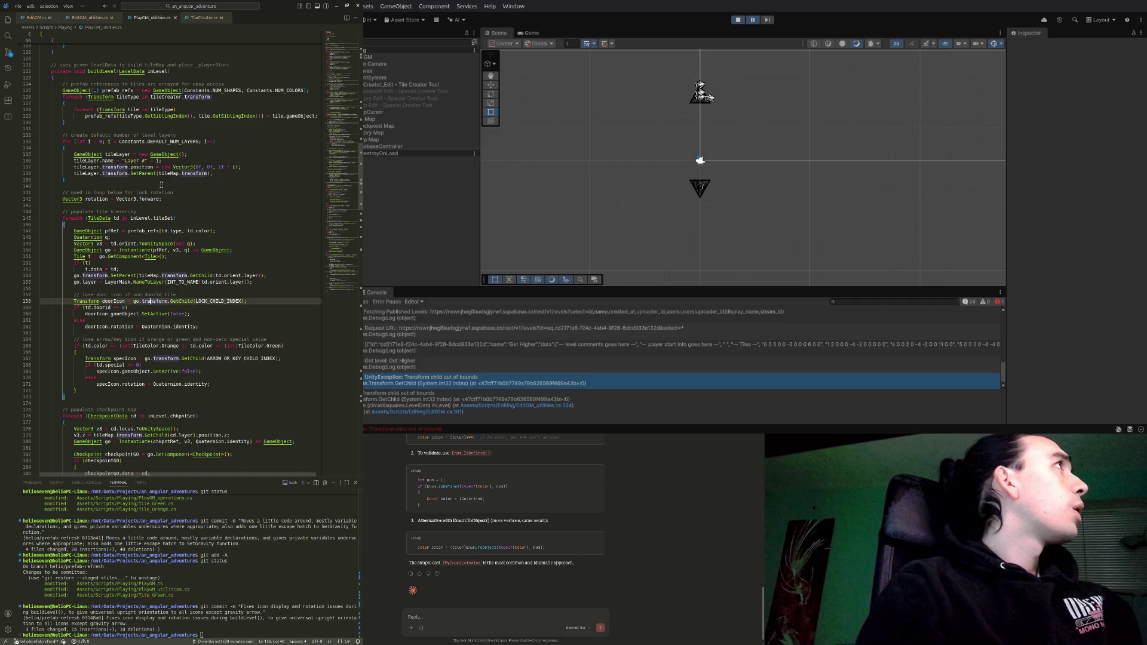
{"action": "left_click", "coordinate": [175, 17]}
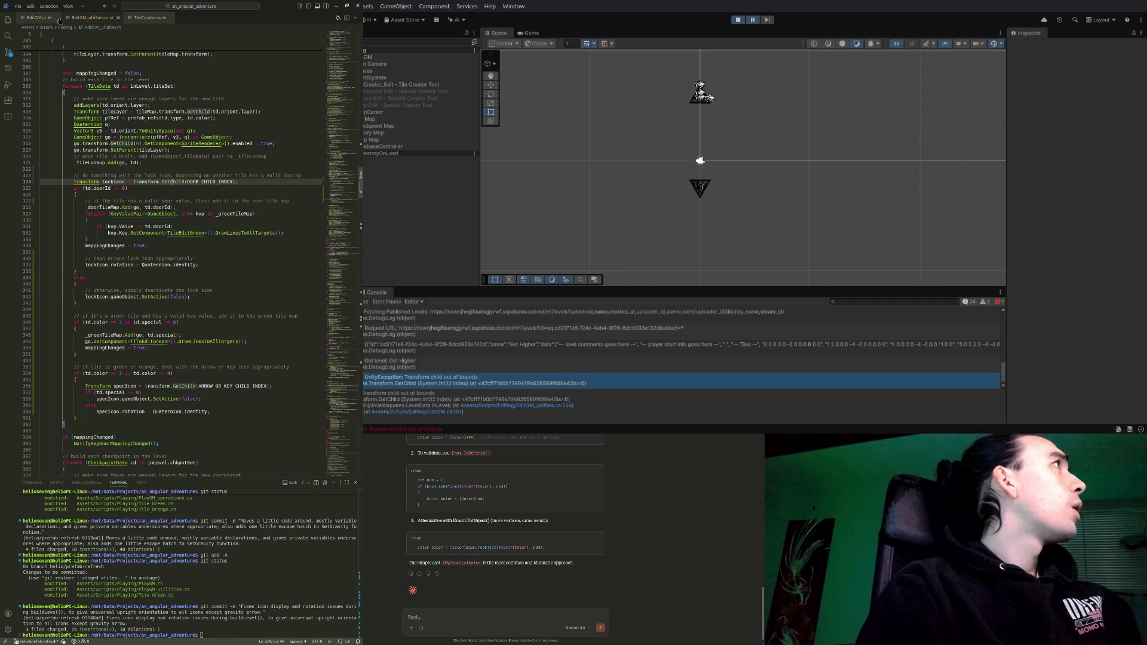
{"action": "left_click", "coordinate": [37, 18]}
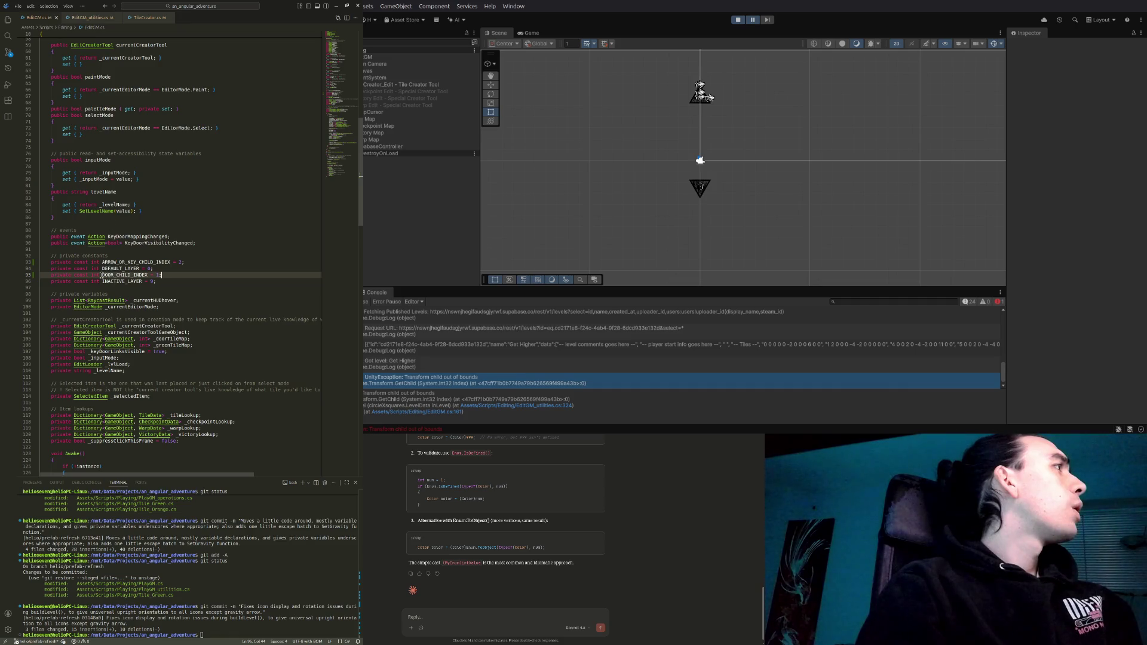
Rename the DOOR_CHILD_INDEX constant in EditGM.cs to LOCK_CHILD_INDEX and save
{"action": "left_click_drag", "start_coordinate": [102, 275], "coordinate": [113, 275]}
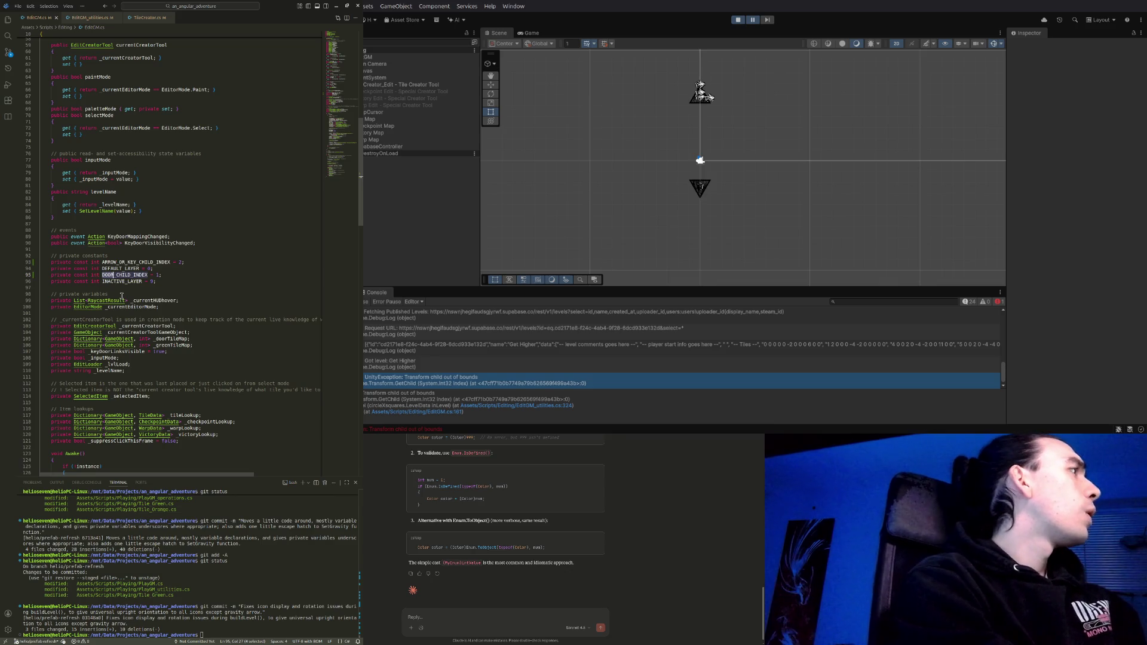
{"action": "type", "text": "LOCK"}
{"action": "key", "text": "Escape"}
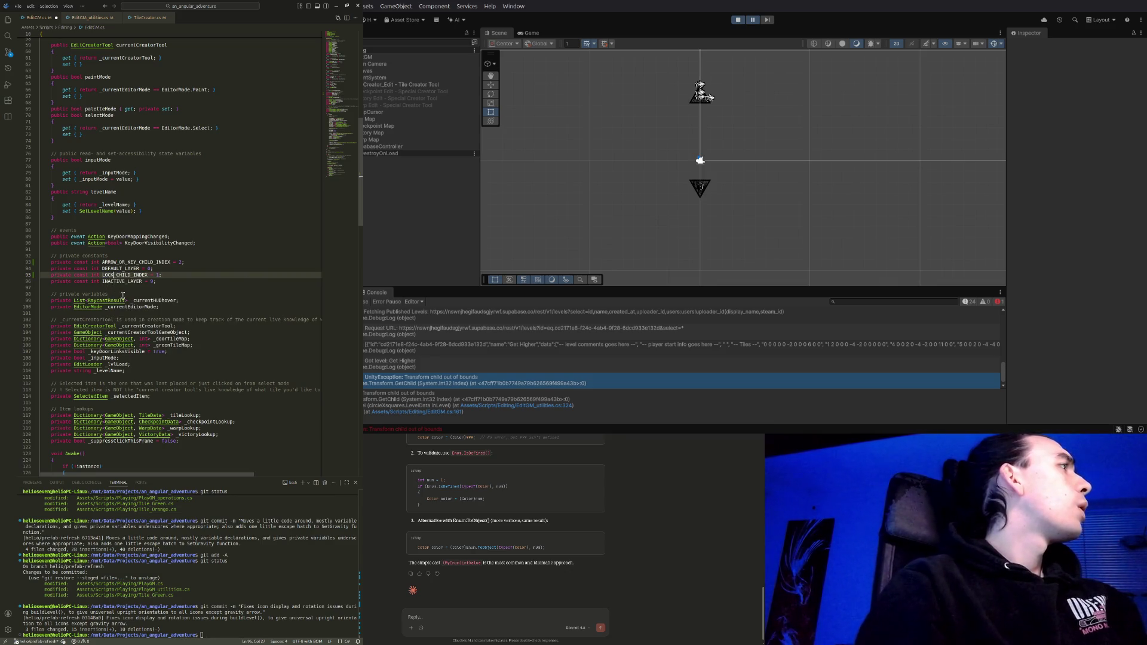
{"action": "key", "text": "ctrl+Left"}
{"action": "key", "text": "shift+Right"}
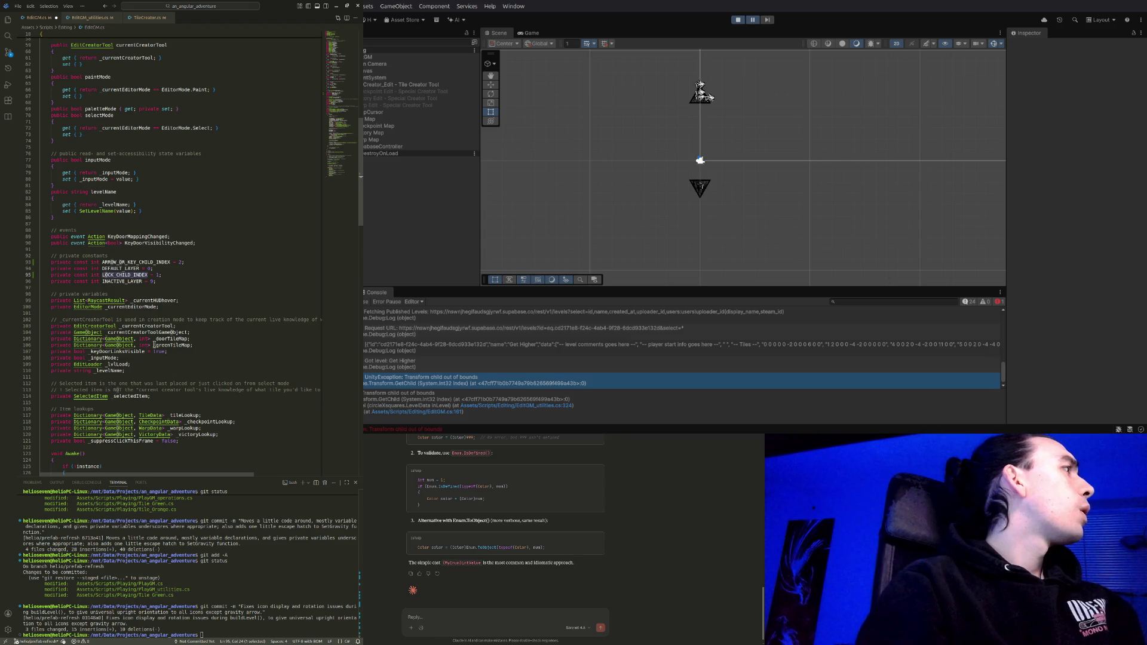
{"action": "key", "text": "Right"}
{"action": "key", "text": "ctrl+s"}
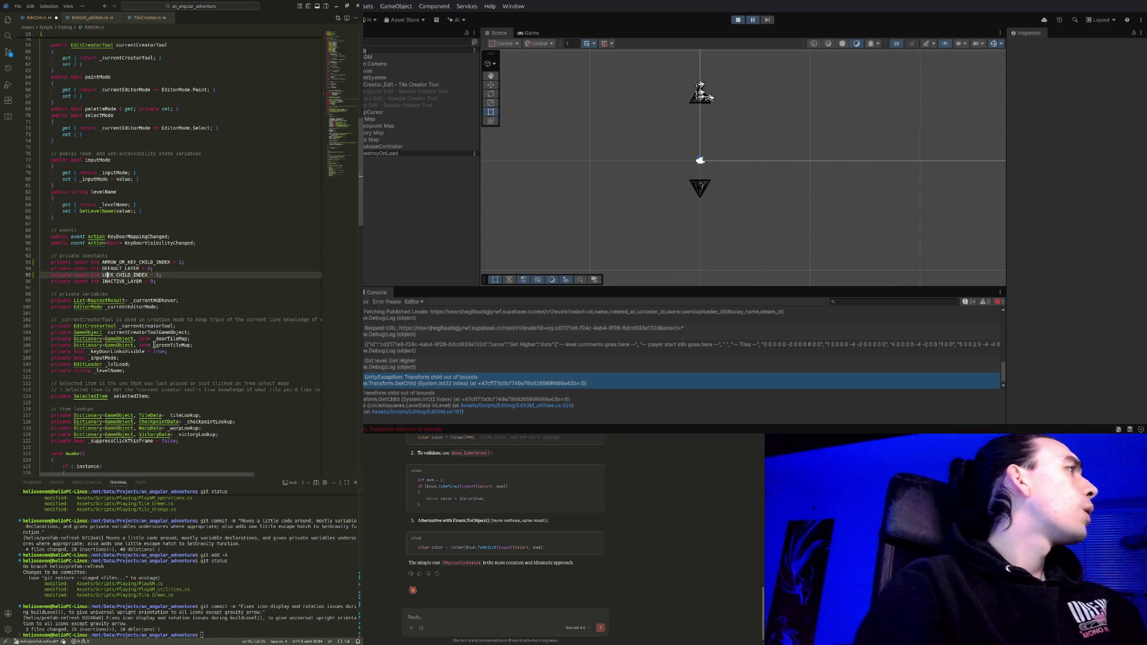
Replace DOOR_CHILD_INDEX with LOCK_CHILD_INDEX on line 324 of EditGM_utilities.cs
{"action": "left_click", "coordinate": [90, 18]}
{"action": "key", "text": "ctrl+f"}
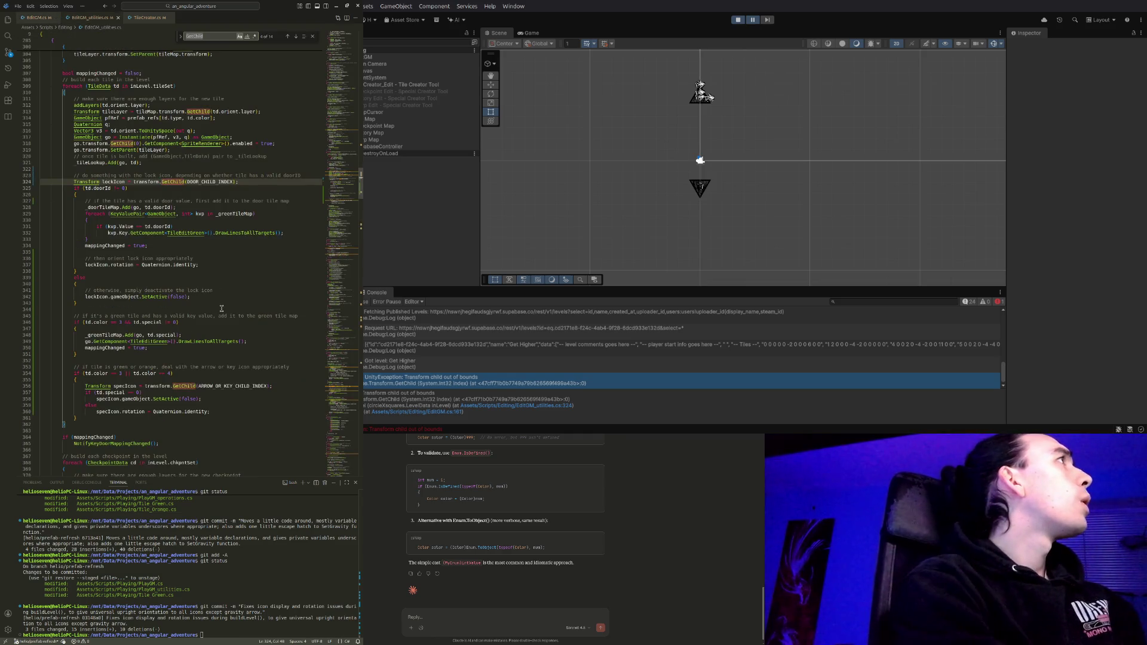
{"action": "key", "text": "Escape"}
{"action": "key", "text": "ctrl+h"}
{"action": "type", "text": "DOOR_CHILD_INDEX"}
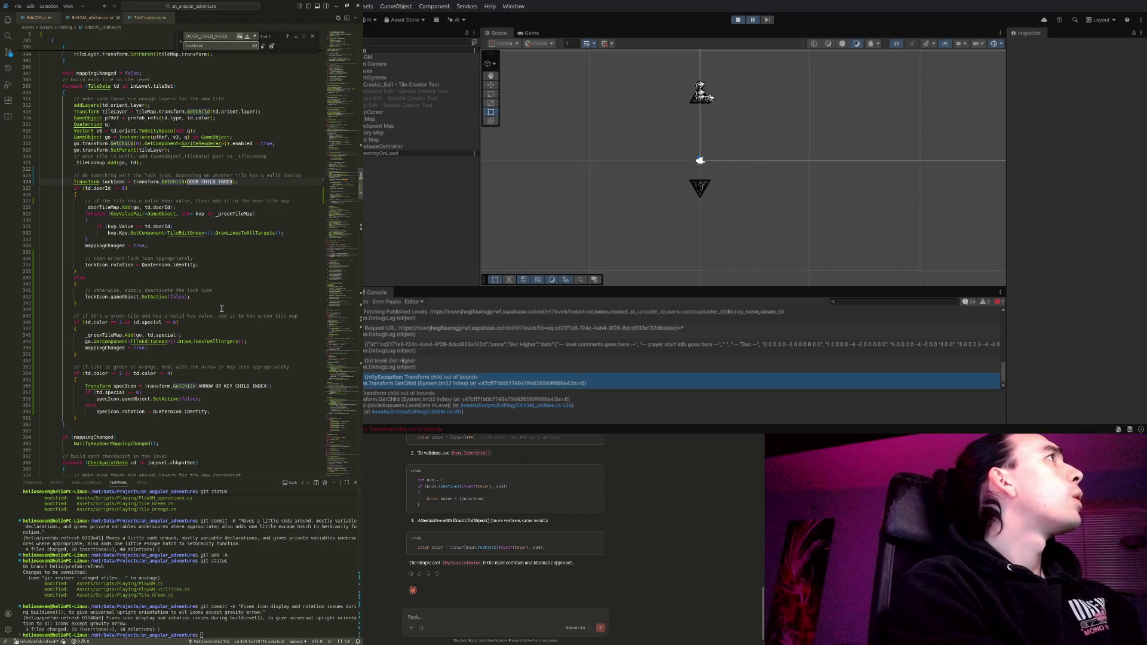
{"action": "key", "text": "Tab"}
{"action": "type", "text": "L"}
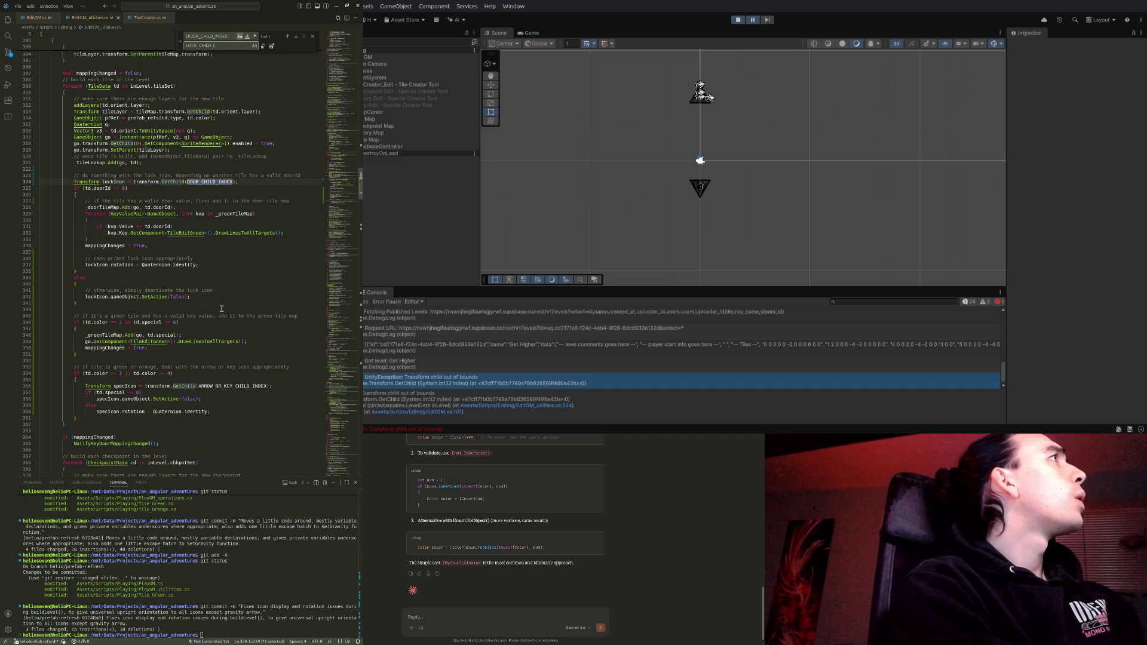
{"action": "key", "text": "Return"}
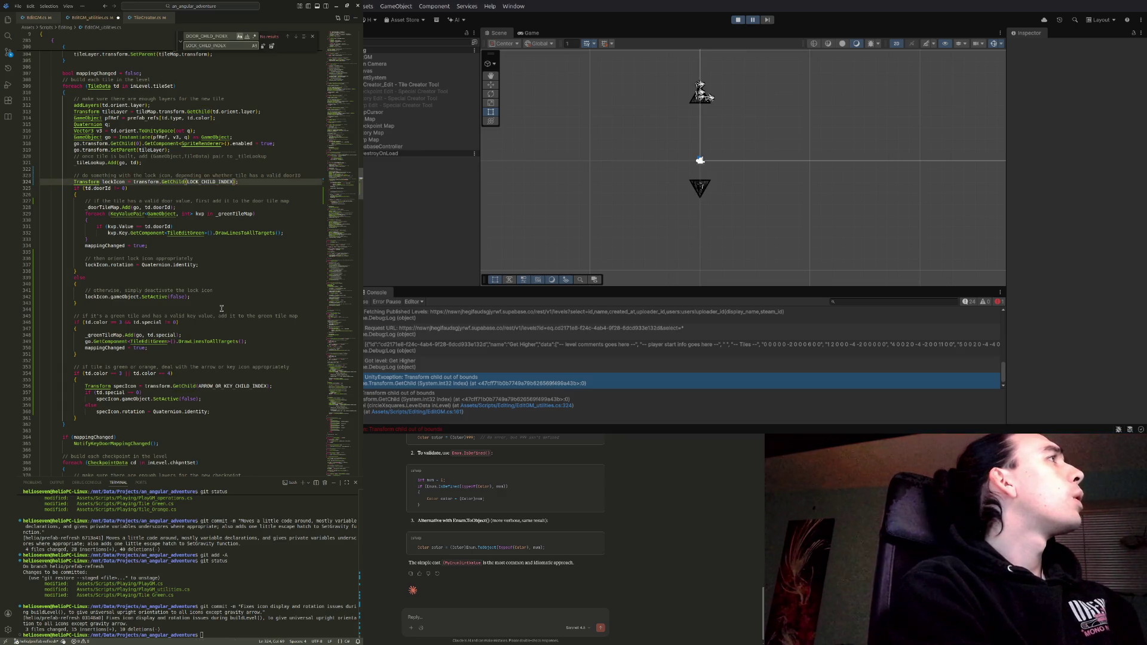
{"action": "key", "text": "Escape"}
Save EditGM_utilities.cs, recheck the LOCK_CHILD_INDEX constant in EditGM.cs, and highlight uses of transform
{"action": "left_click", "coordinate": [242, 182]}
{"action": "key", "text": "ctrl+s"}
{"action": "left_click", "coordinate": [39, 18]}
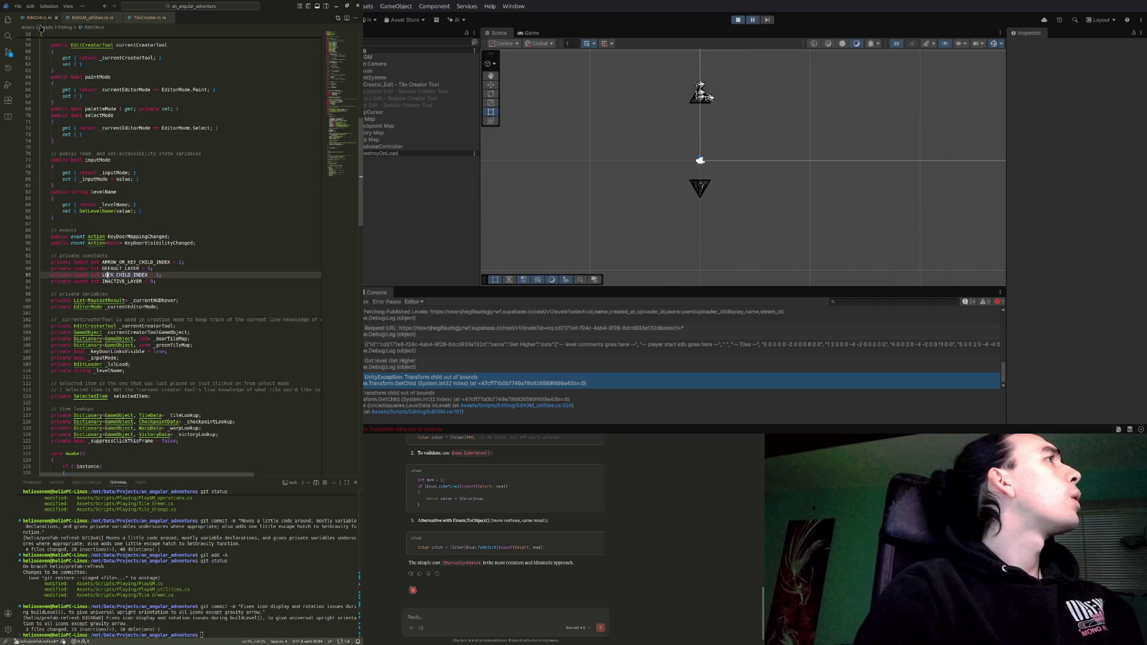
{"action": "left_click", "coordinate": [170, 276]}
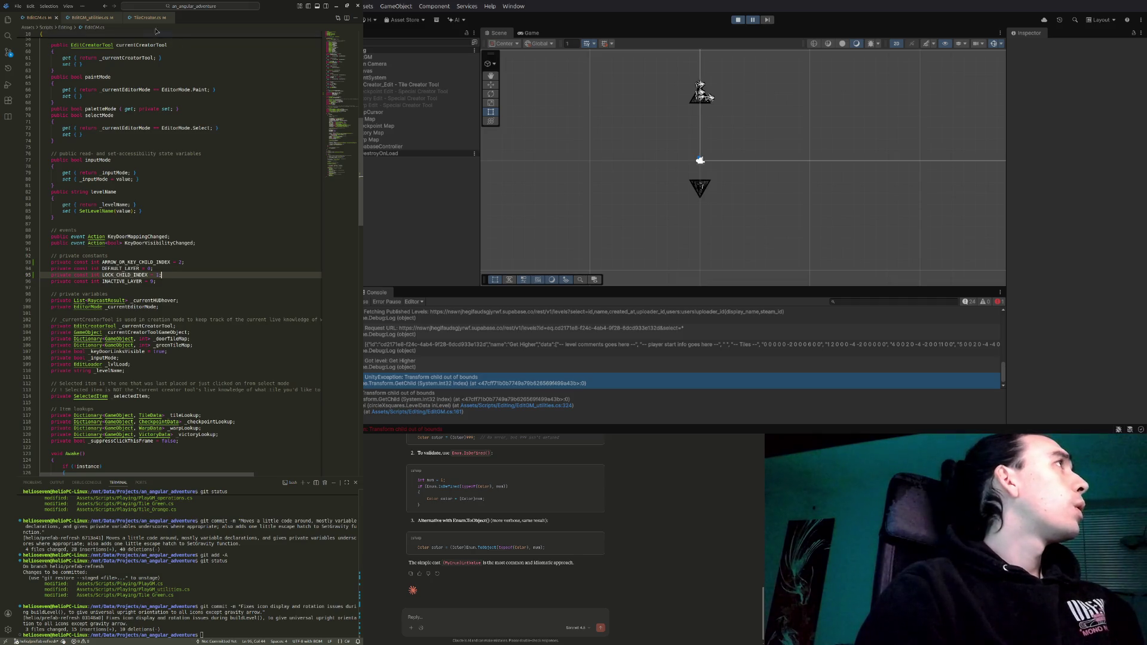
{"action": "left_click", "coordinate": [110, 19]}
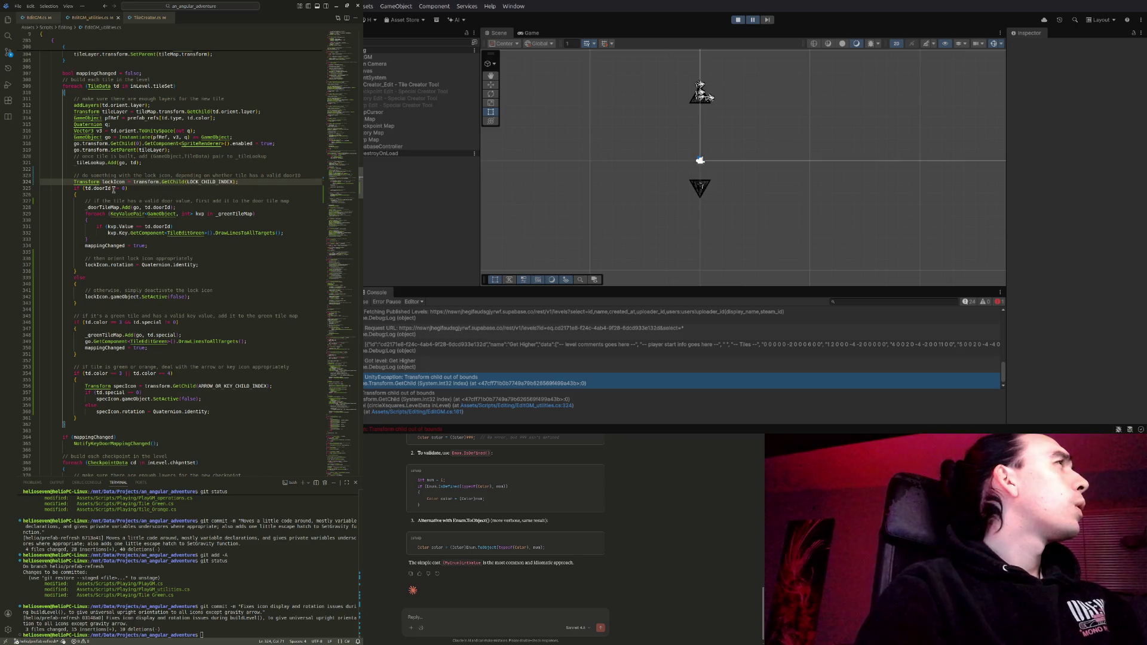
{"action": "scroll", "coordinate": [113, 190], "scroll_direction": "up", "scroll_amount": 3}
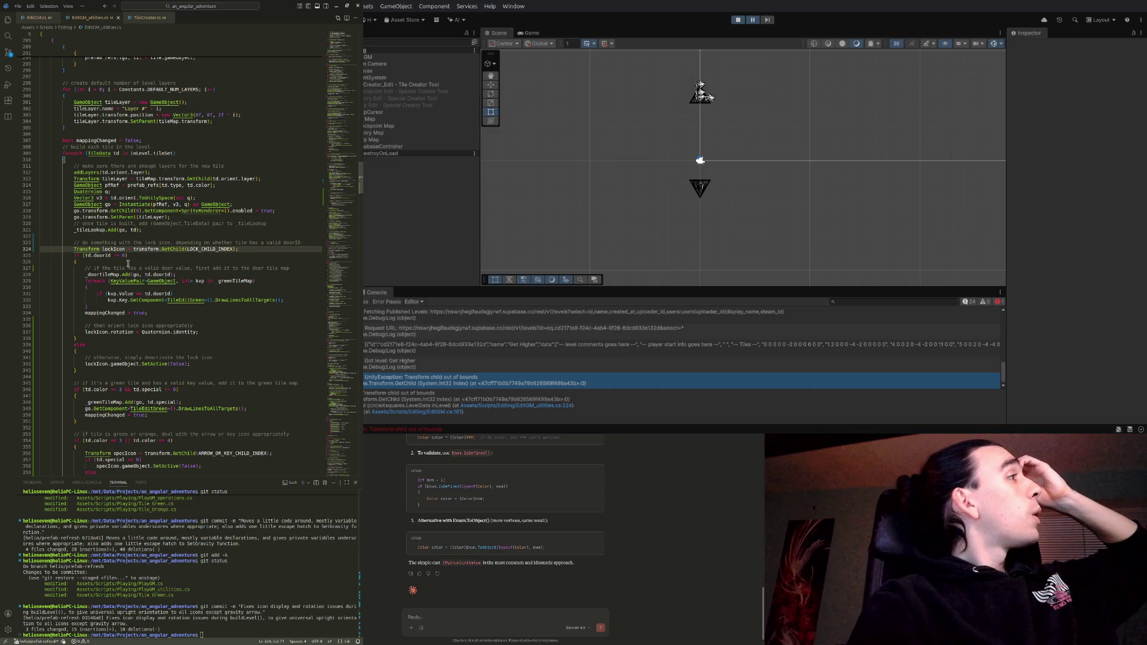
{"action": "double_click", "coordinate": [154, 249]}
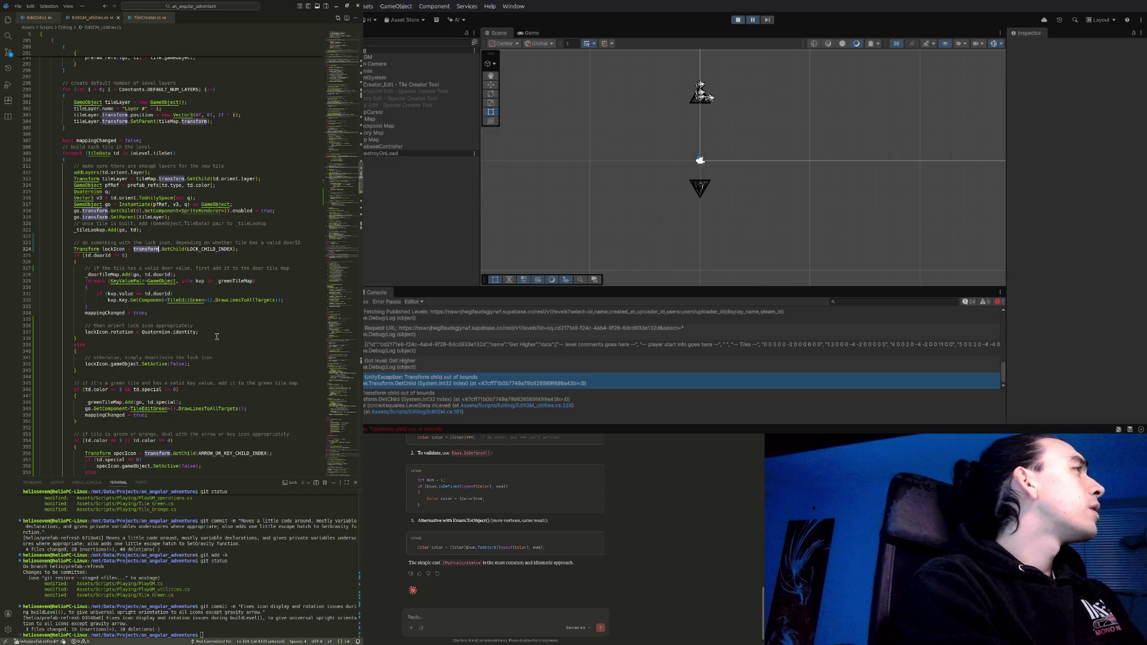
Bring up PlayGM_utilities.cs through Quick Open with the search 'Play'
{"action": "key", "text": "ctrl+p"}
{"action": "type", "text": "Play"}
{"action": "key", "text": "Down"}
{"action": "key", "text": "Return"}
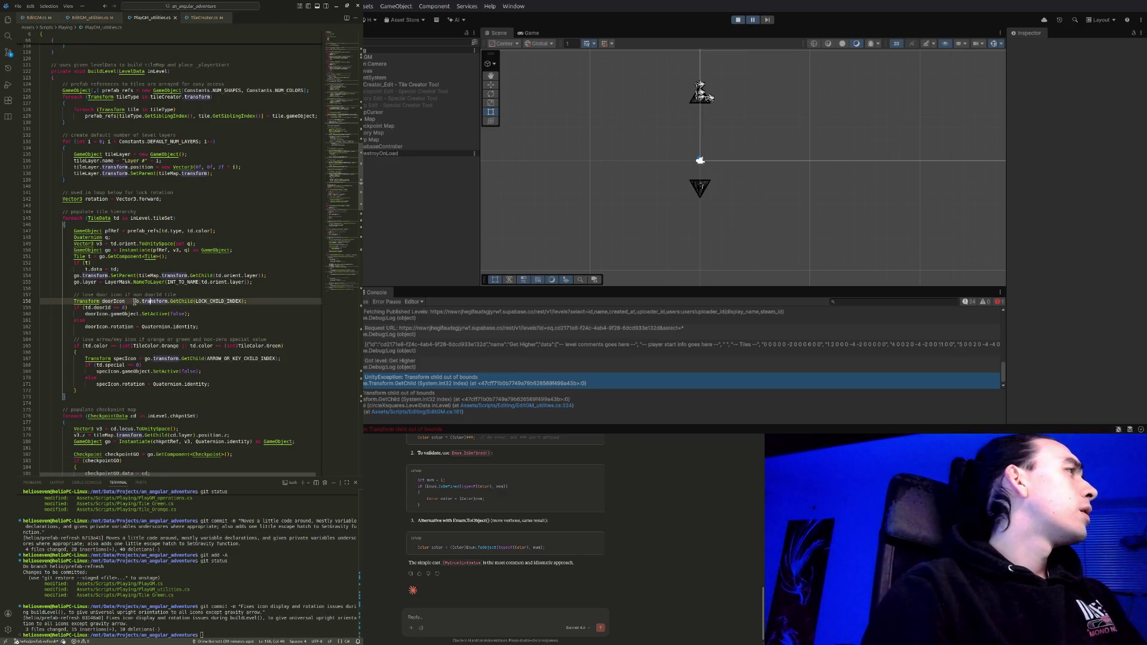
Close PlayGM_utilities.cs and change line 324's lock-icon lookup to go.transform
{"action": "left_click", "coordinate": [140, 301]}
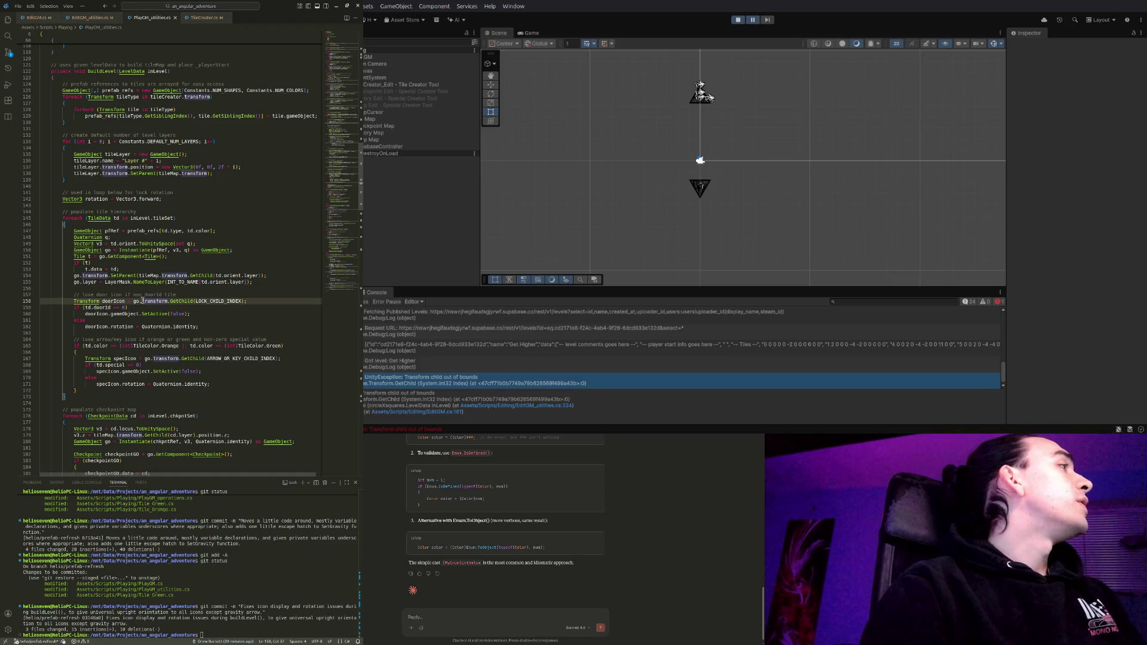
{"action": "key", "text": "ctrl+w"}
{"action": "key", "text": "Left"}
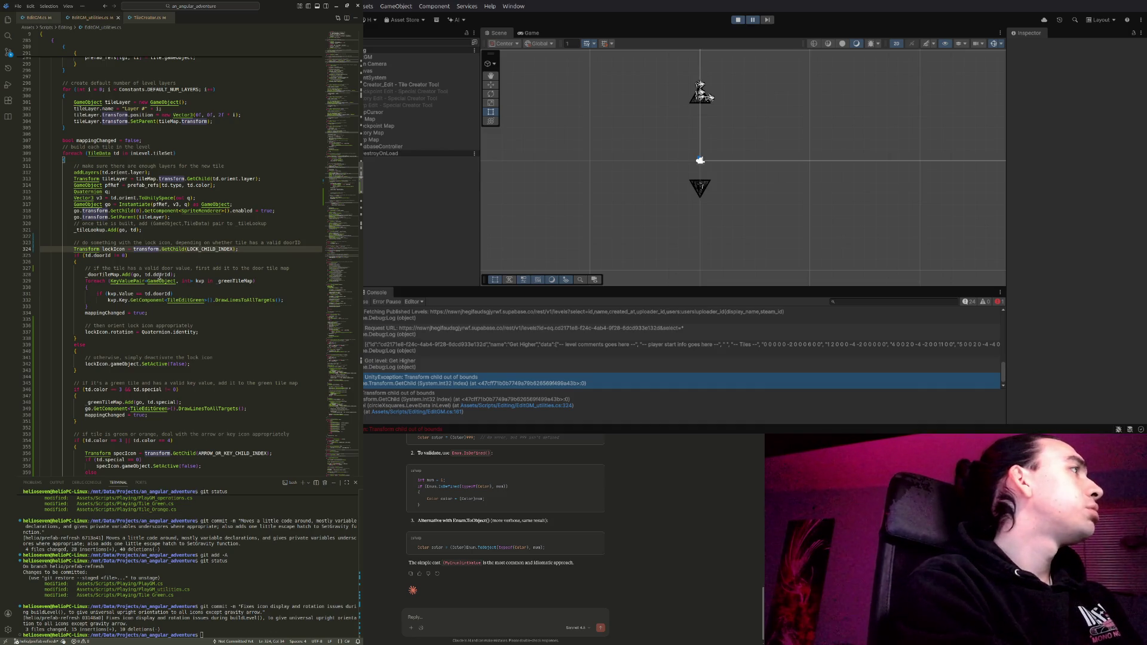
{"action": "type", "text": "go."}
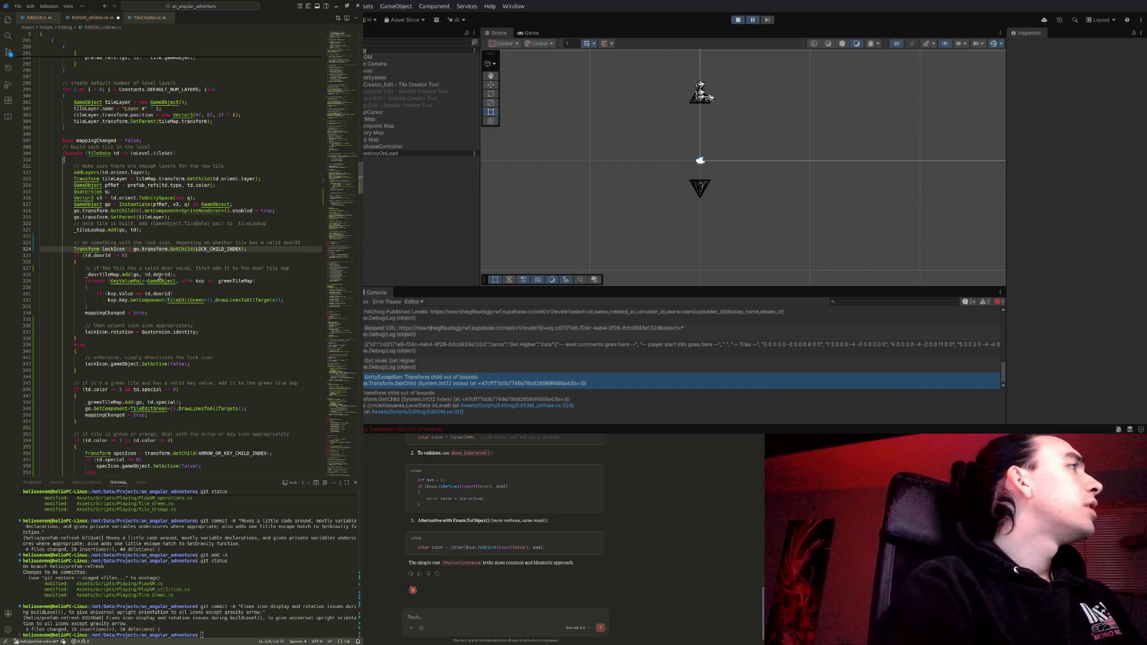
{"action": "key", "text": "End"}
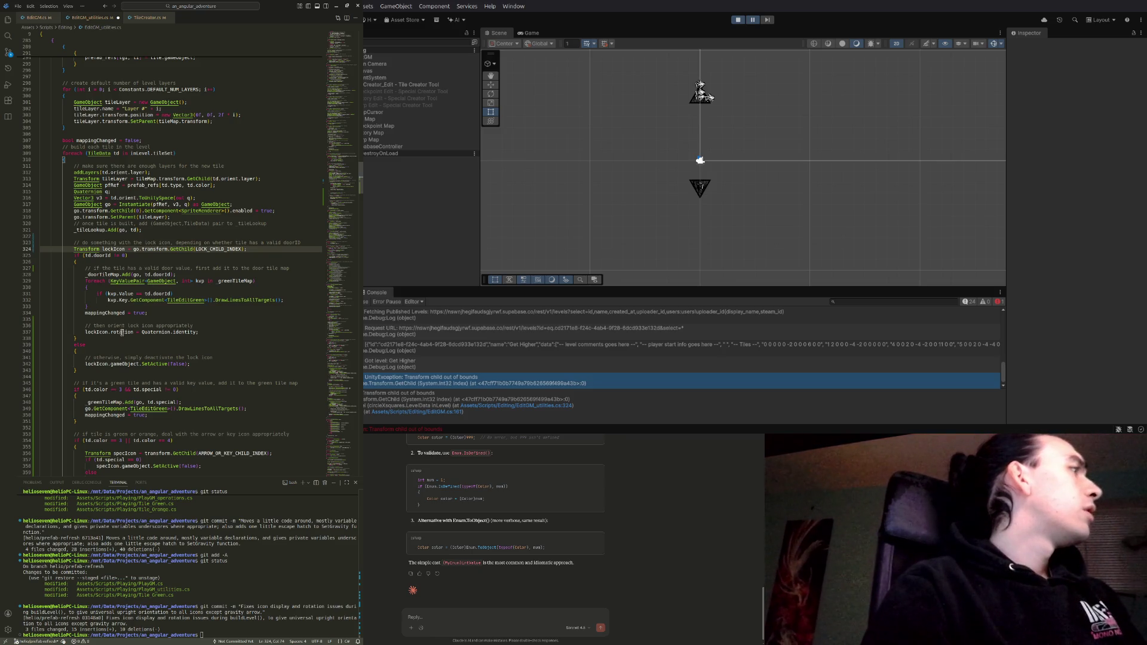
Prefix the line 356 icon lookup with go. as well and save EditGM_utilities.cs
{"action": "scroll", "coordinate": [136, 316], "scroll_direction": "down", "scroll_amount": 2}
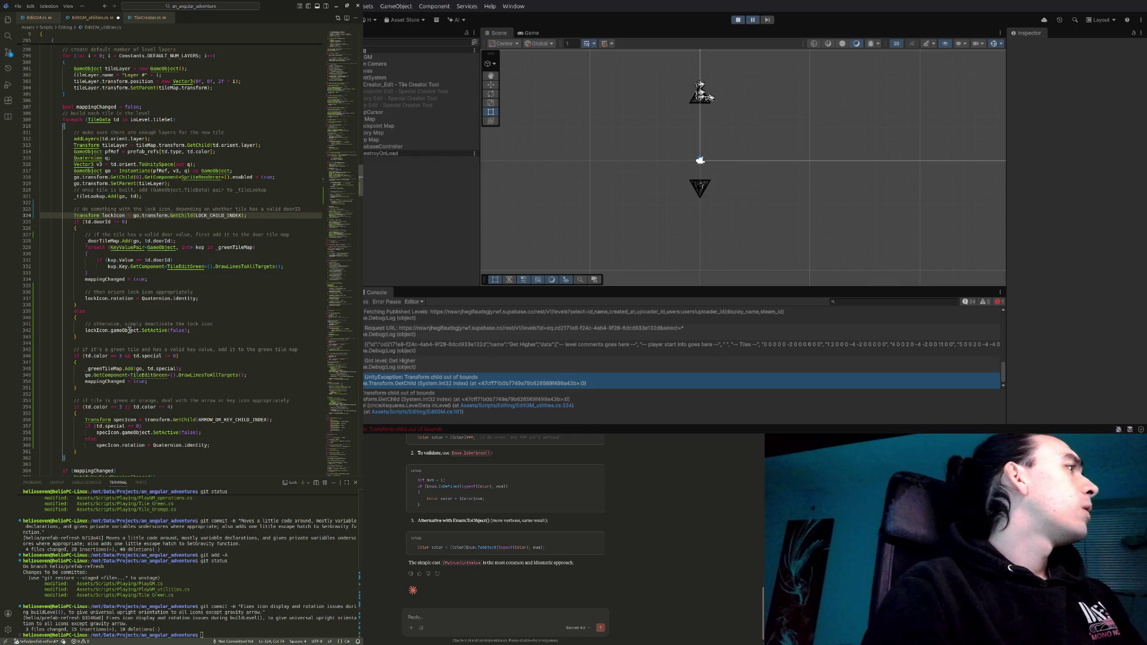
{"action": "scroll", "coordinate": [93, 359], "scroll_direction": "down", "scroll_amount": 1}
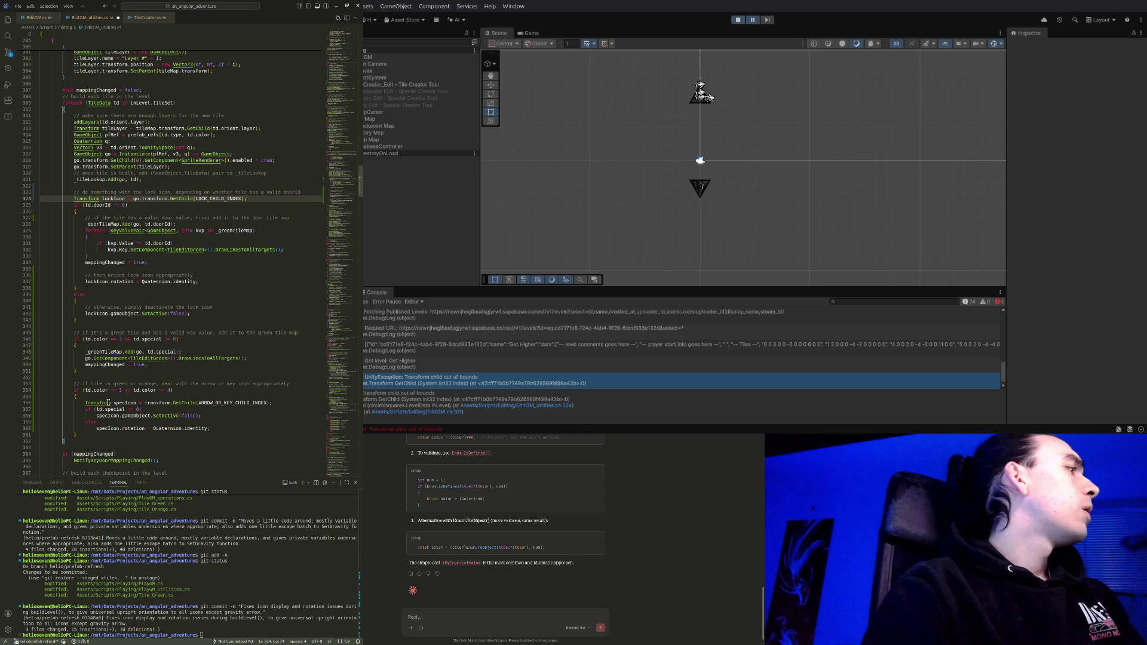
{"action": "left_click", "coordinate": [144, 403]}
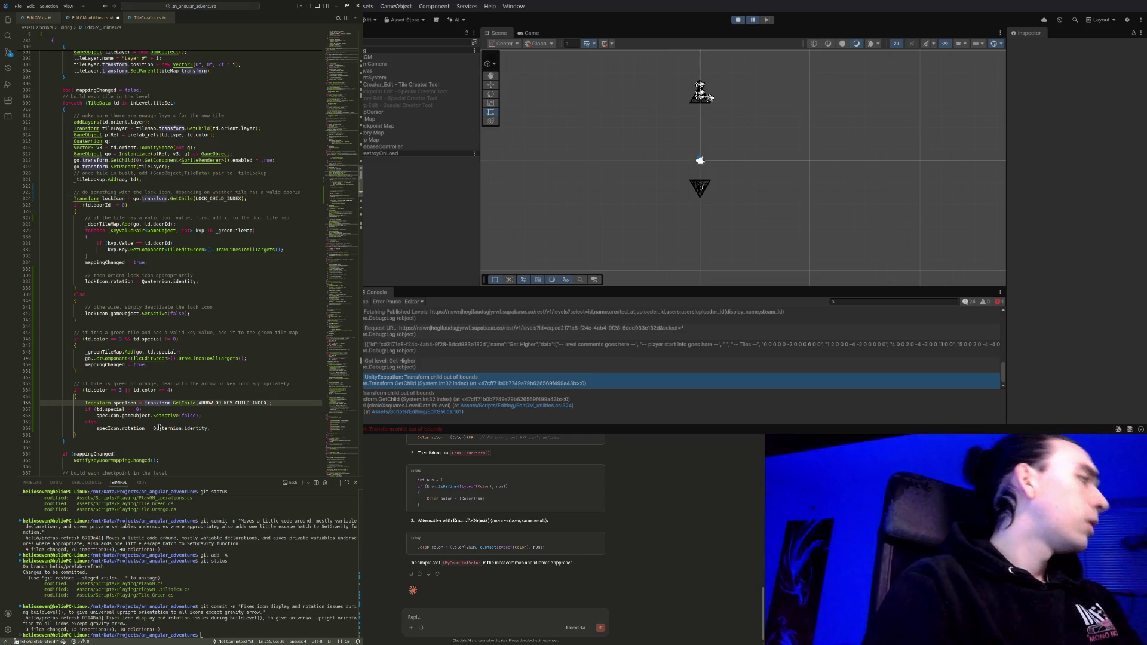
{"action": "type", "text": "go."}
{"action": "key", "text": "End"}
{"action": "key", "text": "ctrl+s"}
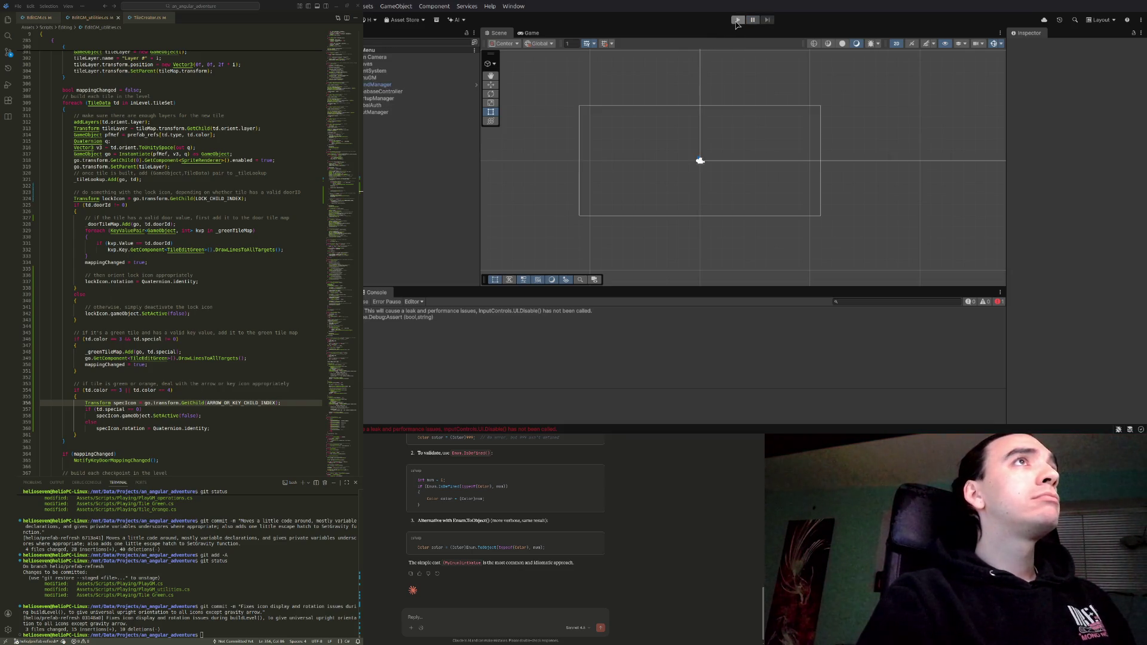
Play the game, open the community level Get Higher in the level editor, then stop Play mode
{"action": "left_click", "coordinate": [738, 21]}
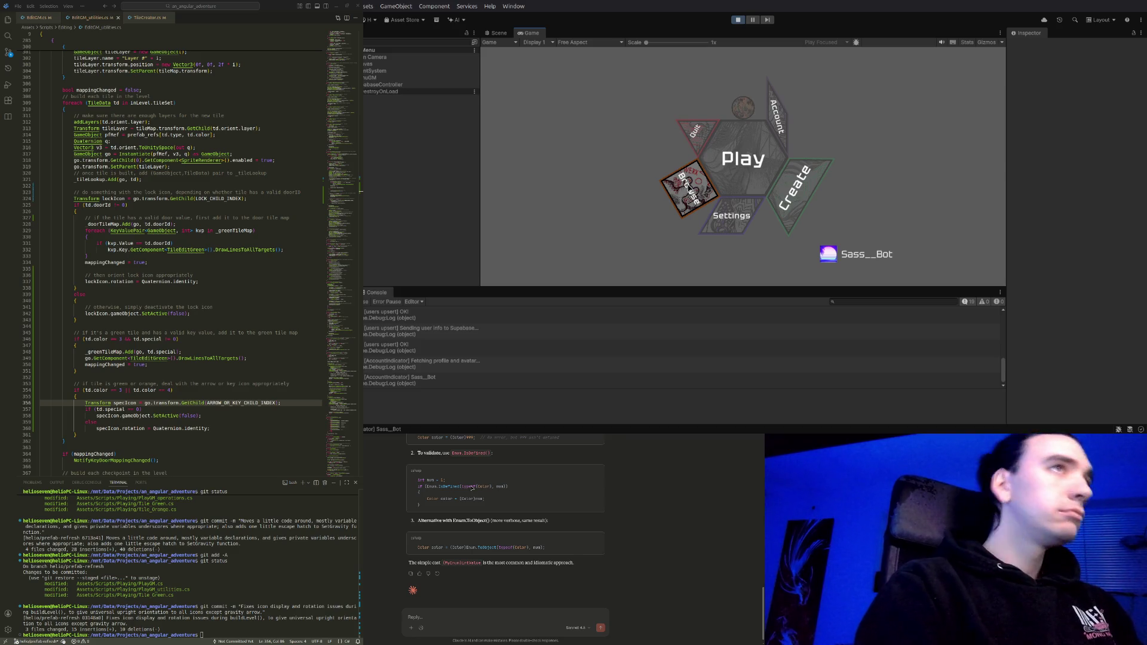
{"action": "left_click", "coordinate": [687, 188]}
{"action": "left_click", "coordinate": [944, 64]}
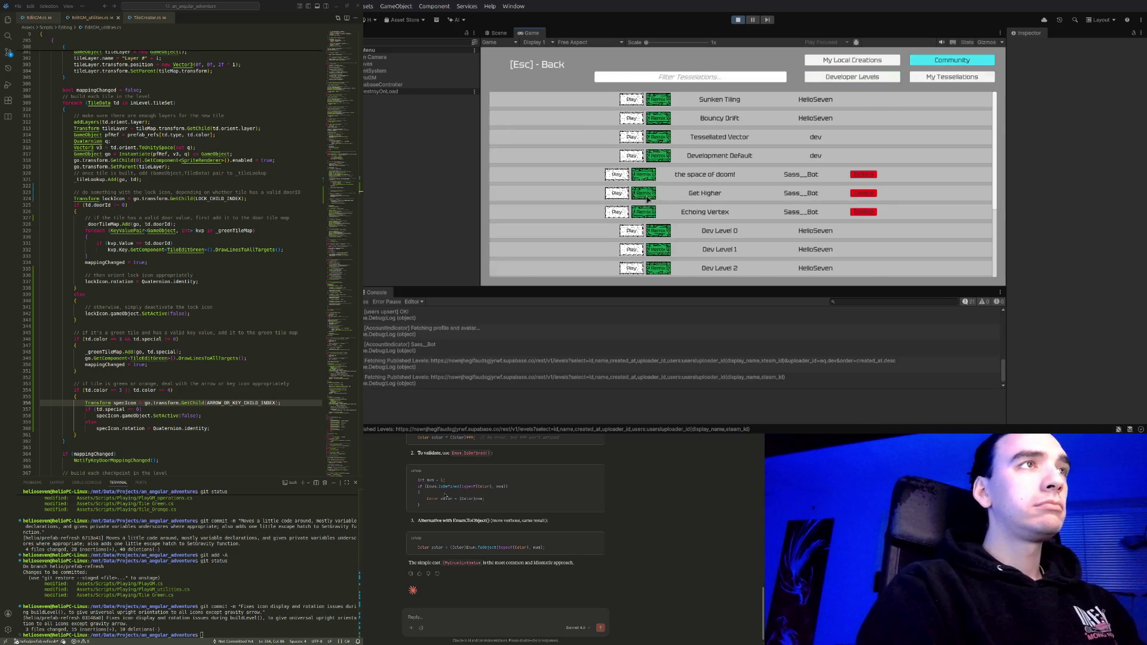
{"action": "left_click", "coordinate": [642, 198]}
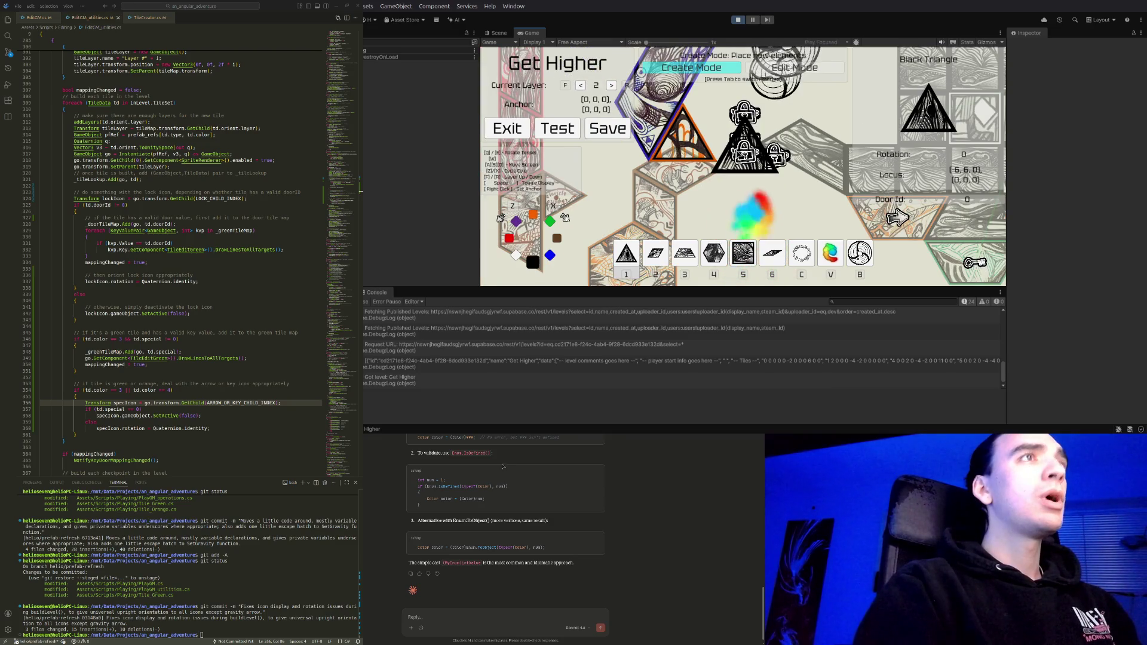
{"action": "left_click", "coordinate": [739, 20]}
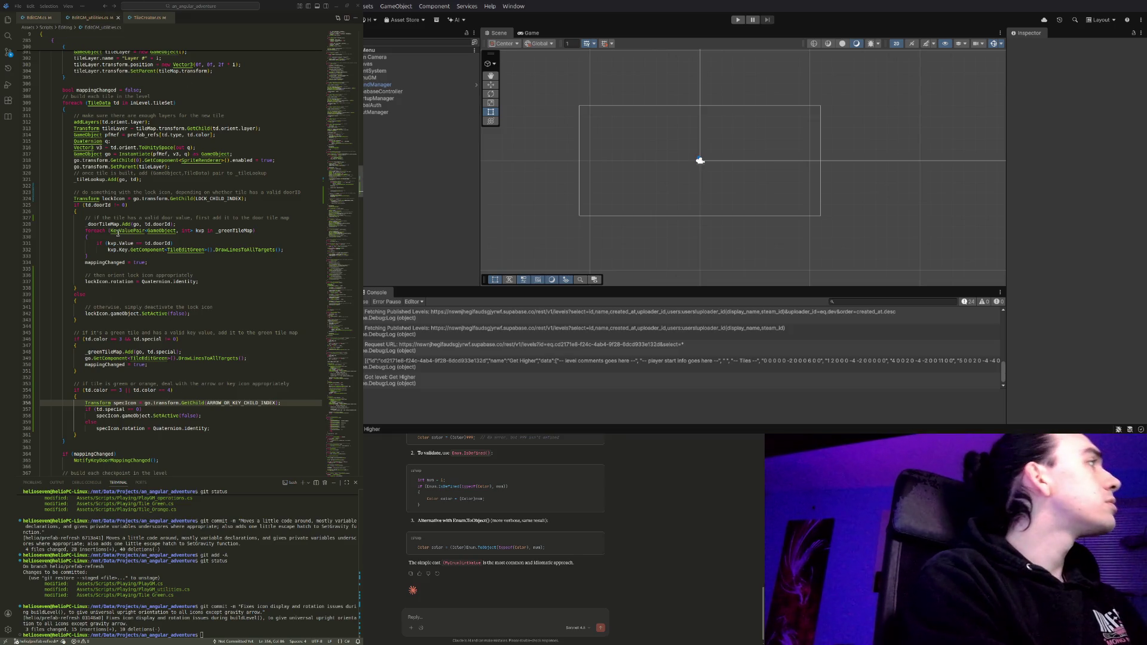
Open PlayGM_utilities.cs at buildLevel's specIcon handling on lines 164–168
{"action": "key", "text": "ctrl+p"}
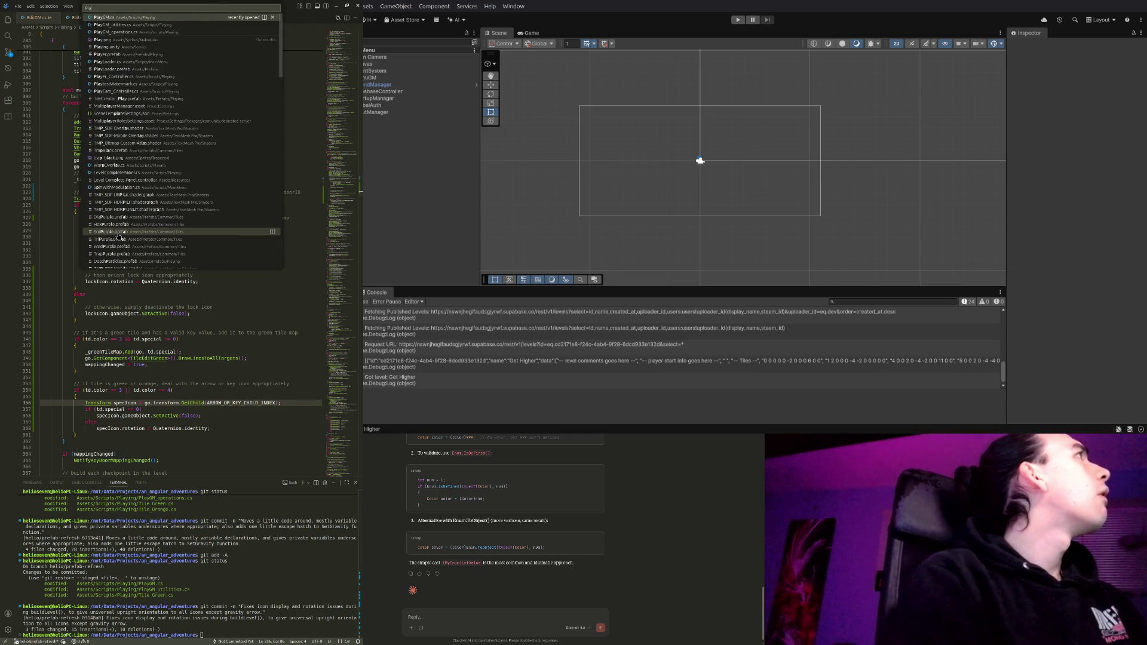
{"action": "key", "text": "Down"}
{"action": "key", "text": "Return"}
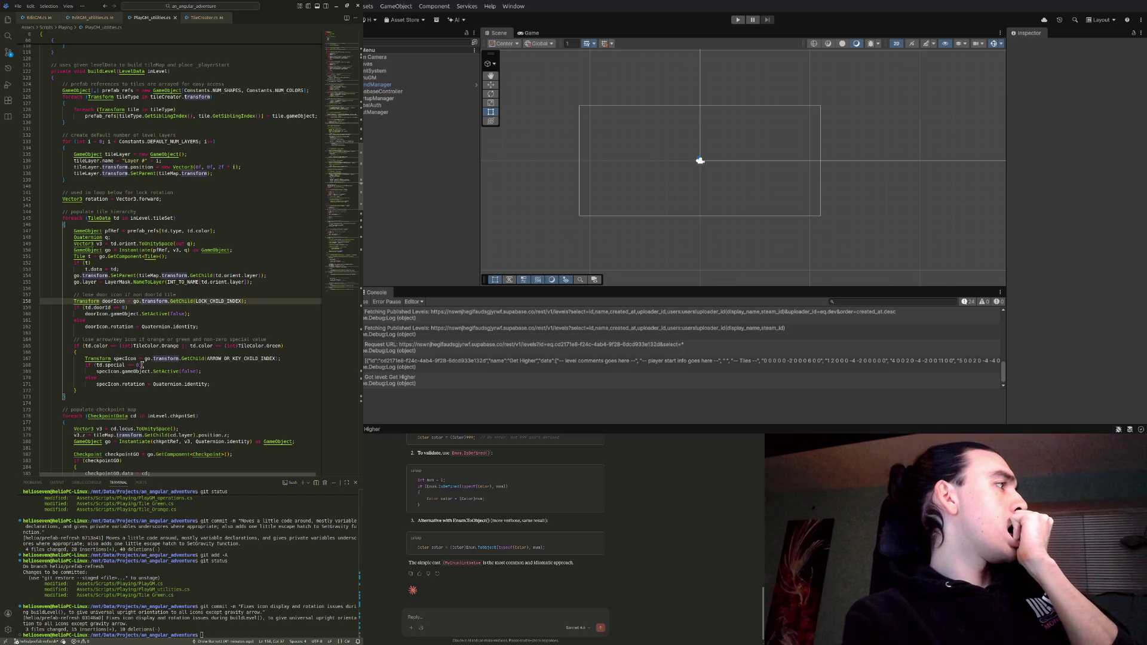
{"action": "left_click", "coordinate": [137, 365]}
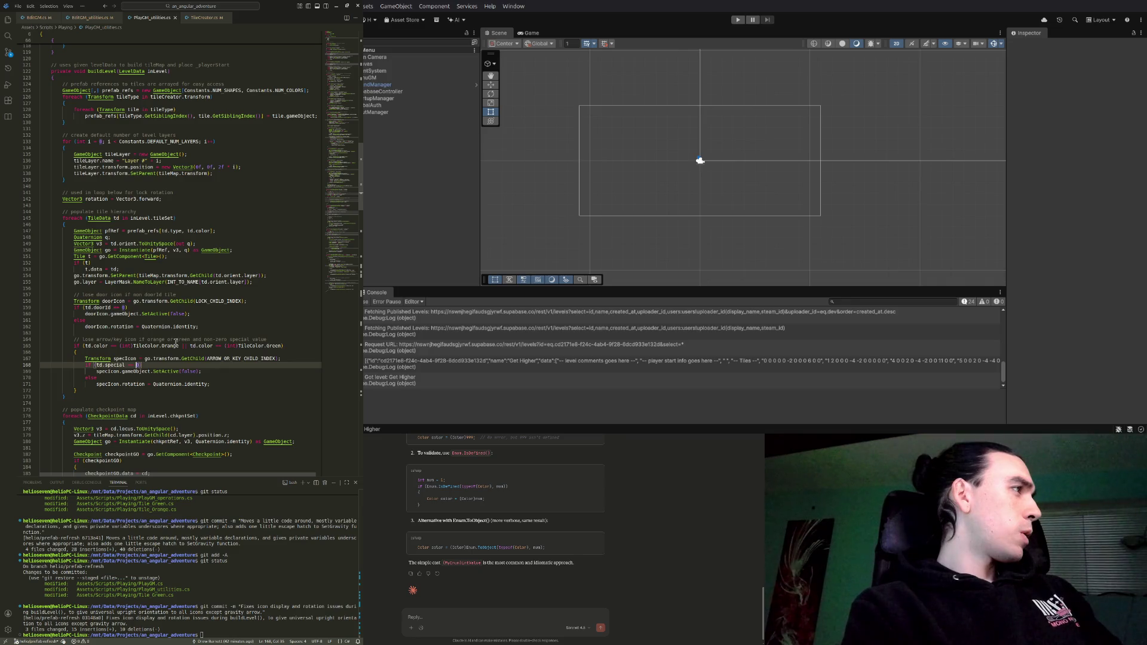
{"action": "double_click", "coordinate": [172, 339]}
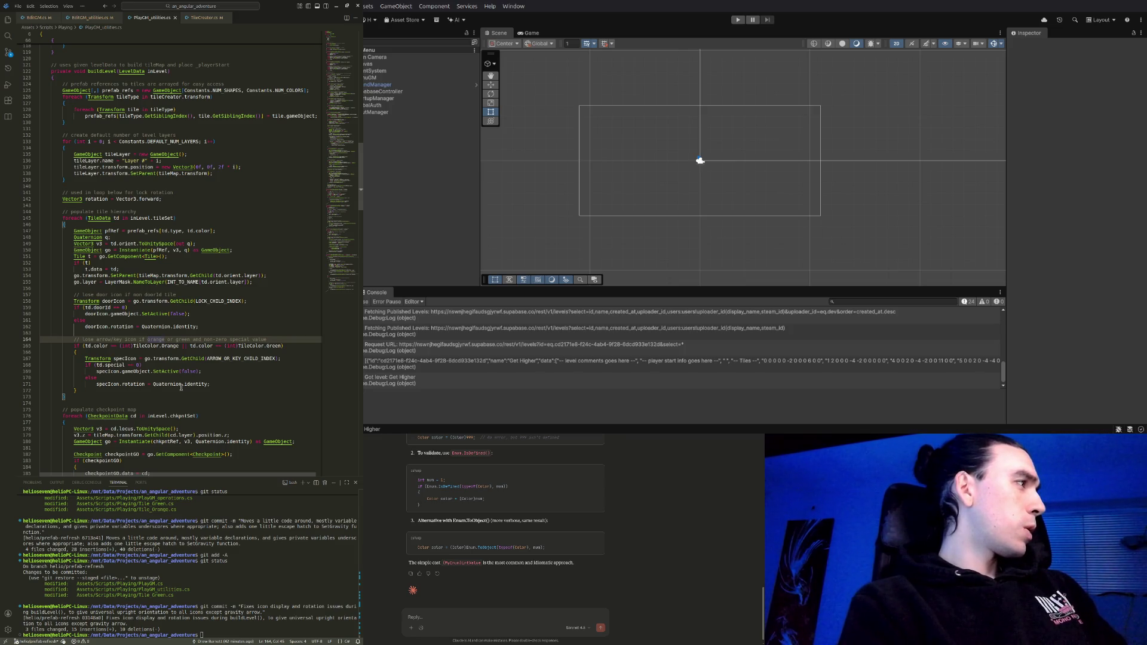
{"action": "left_click", "coordinate": [155, 352]}
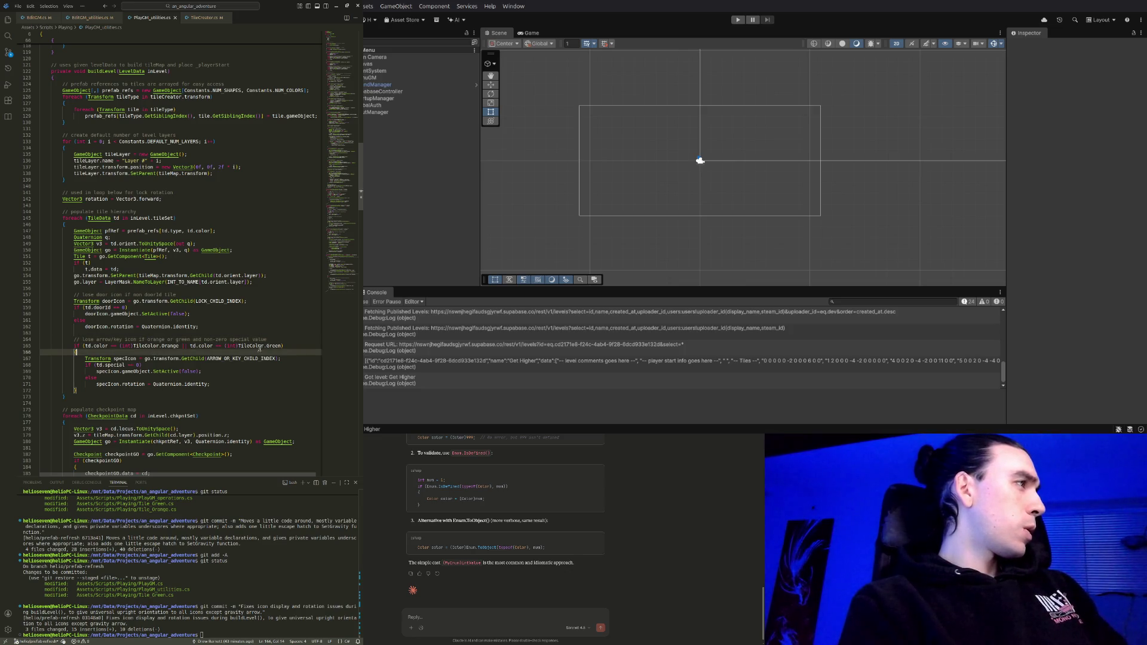
Copy td.color == (int)TileColor.Green from line 165 and place the cursor before td.special on line 168
{"action": "left_click", "coordinate": [289, 357]}
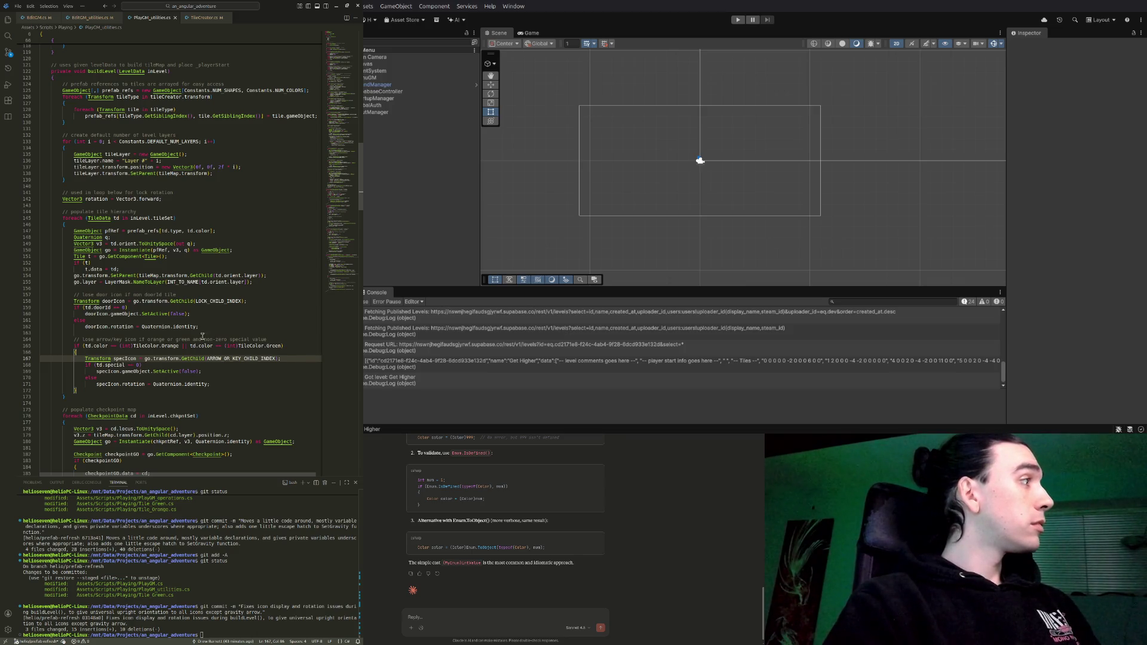
{"action": "left_click", "coordinate": [97, 365]}
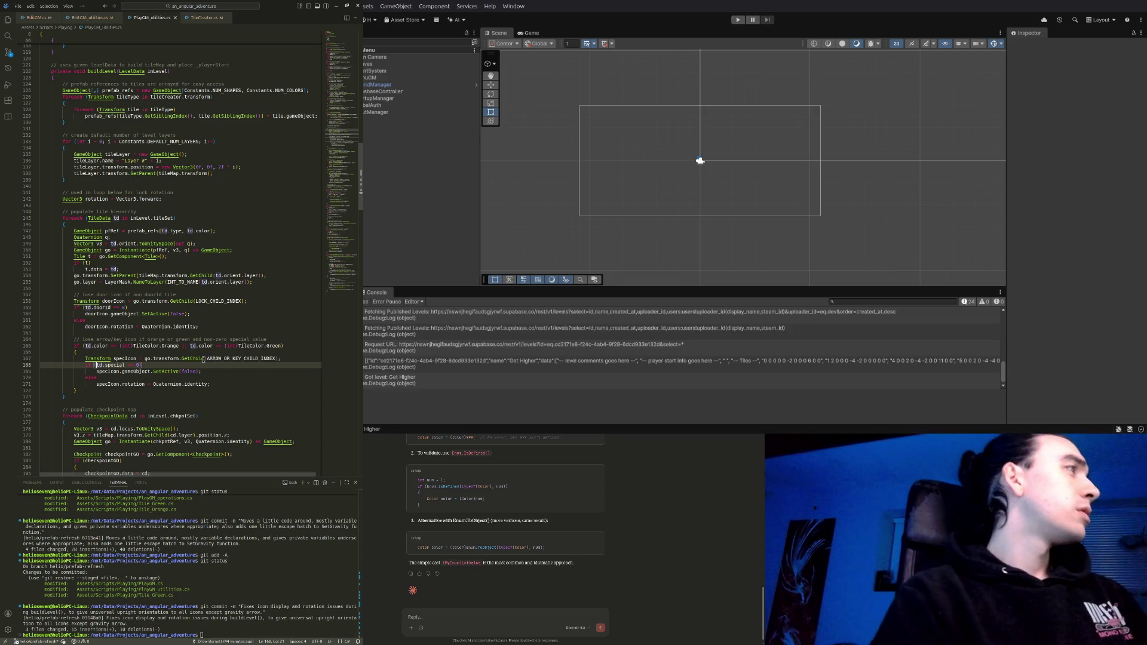
{"action": "left_click_drag", "start_coordinate": [191, 347], "coordinate": [278, 346]}
{"action": "key", "text": "ctrl+c"}
{"action": "left_click", "coordinate": [282, 346]}
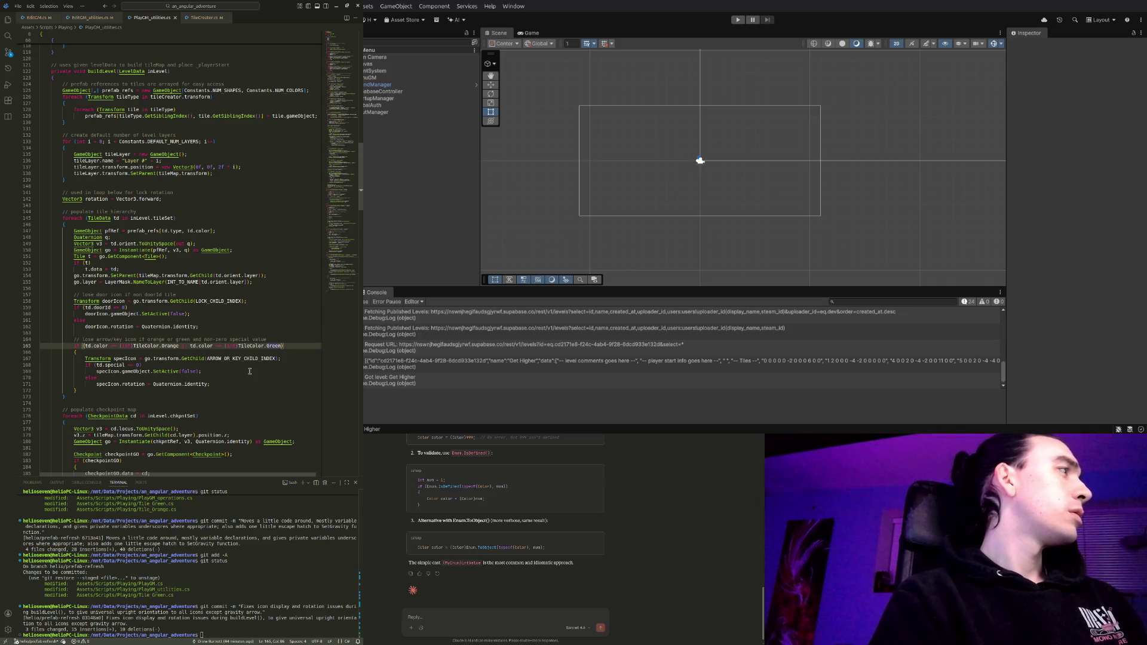
{"action": "left_click", "coordinate": [91, 365]}
Insert the green-colour condition followed by && before td.special on line 168
{"action": "key", "text": "ctrl+v"}
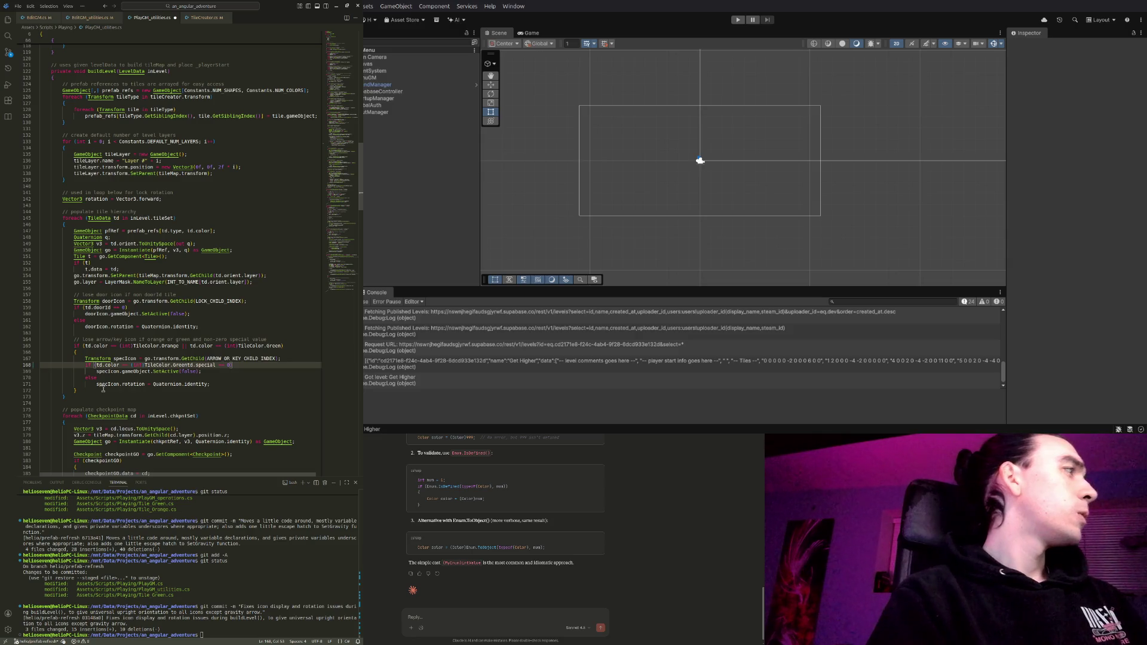
{"action": "type", "text": "&&"}
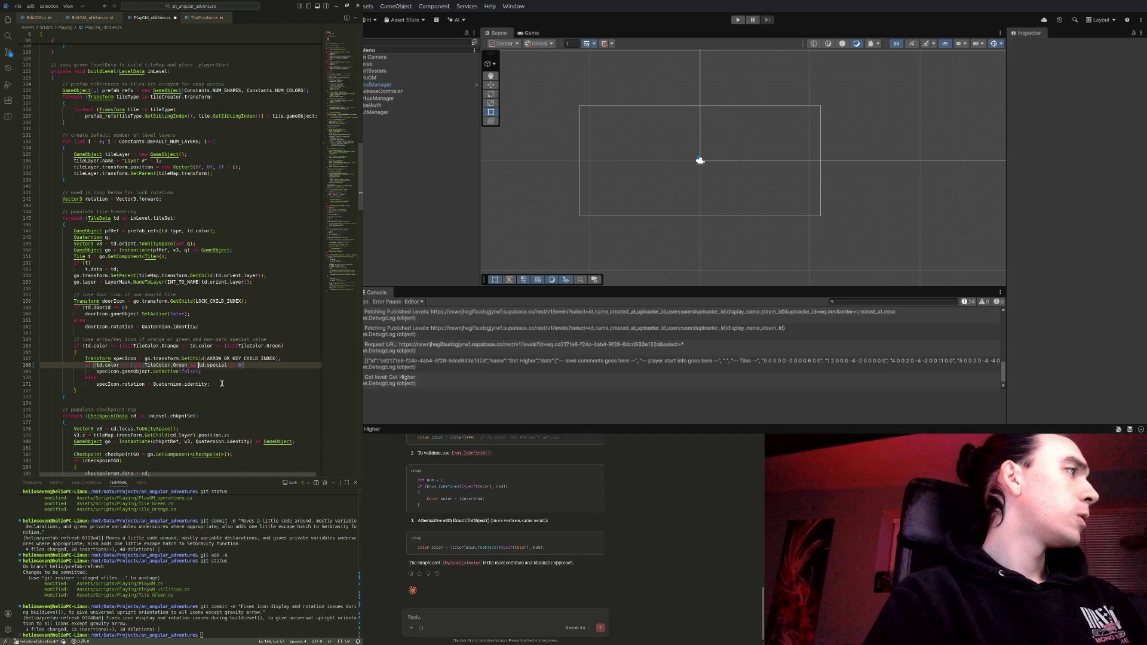
{"action": "left_click", "coordinate": [258, 366]}
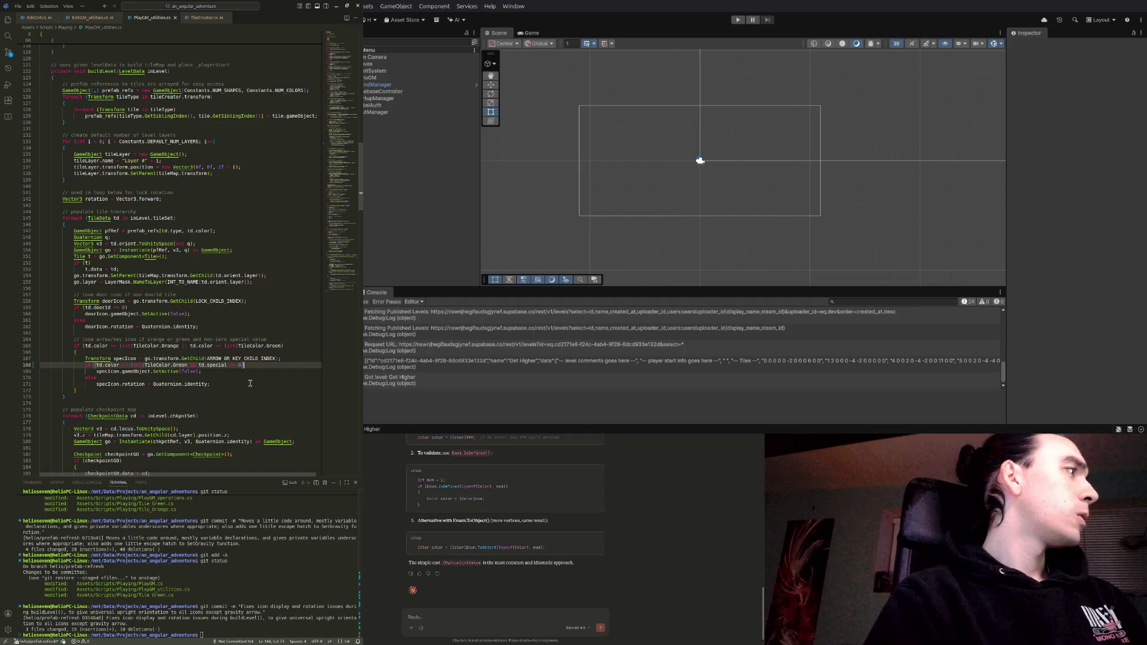
Compare EditGM_utilities.cs with PlayGM_utilities.cs, ending on EditGM_utilities.cs
{"action": "left_click", "coordinate": [89, 17]}
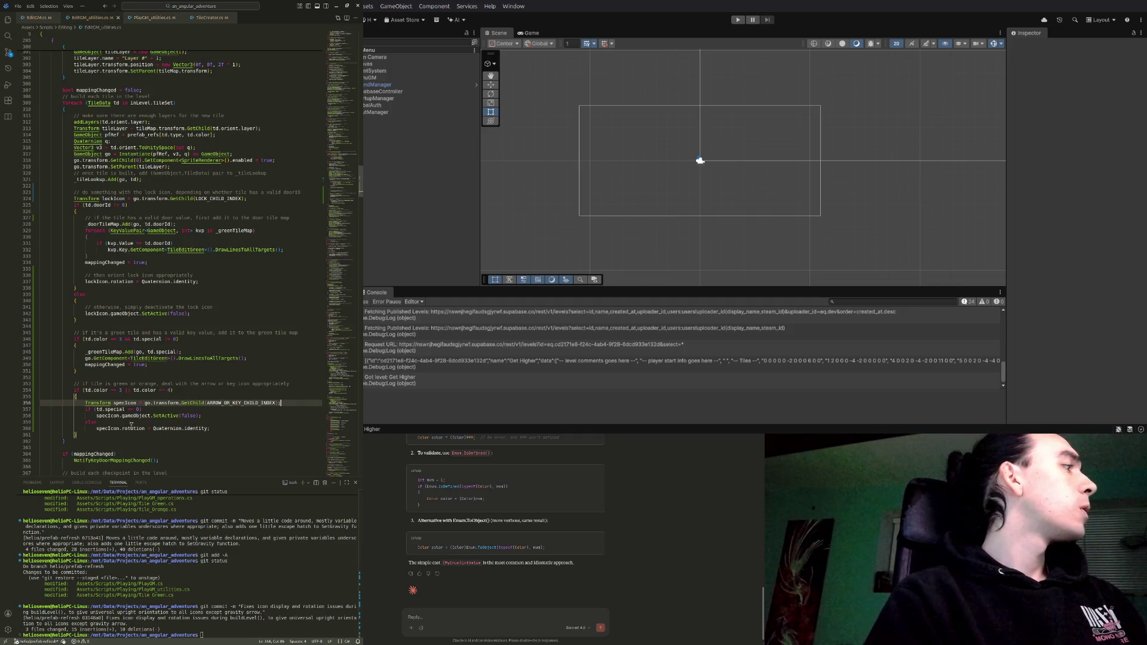
{"action": "left_click", "coordinate": [141, 19]}
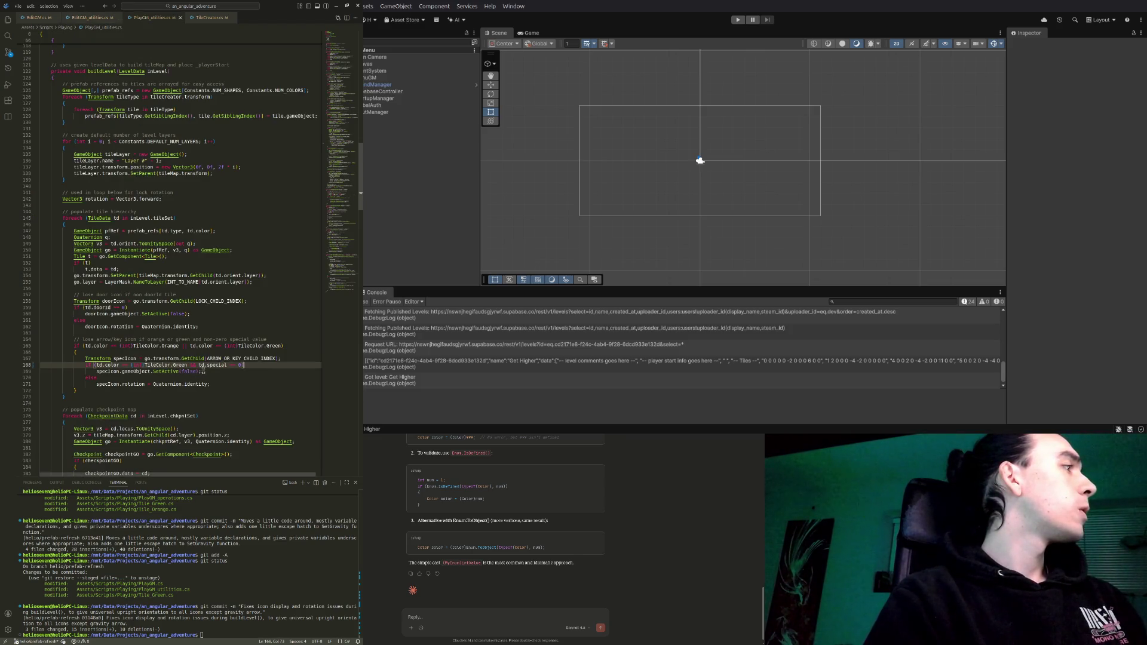
{"action": "left_click", "coordinate": [99, 19]}
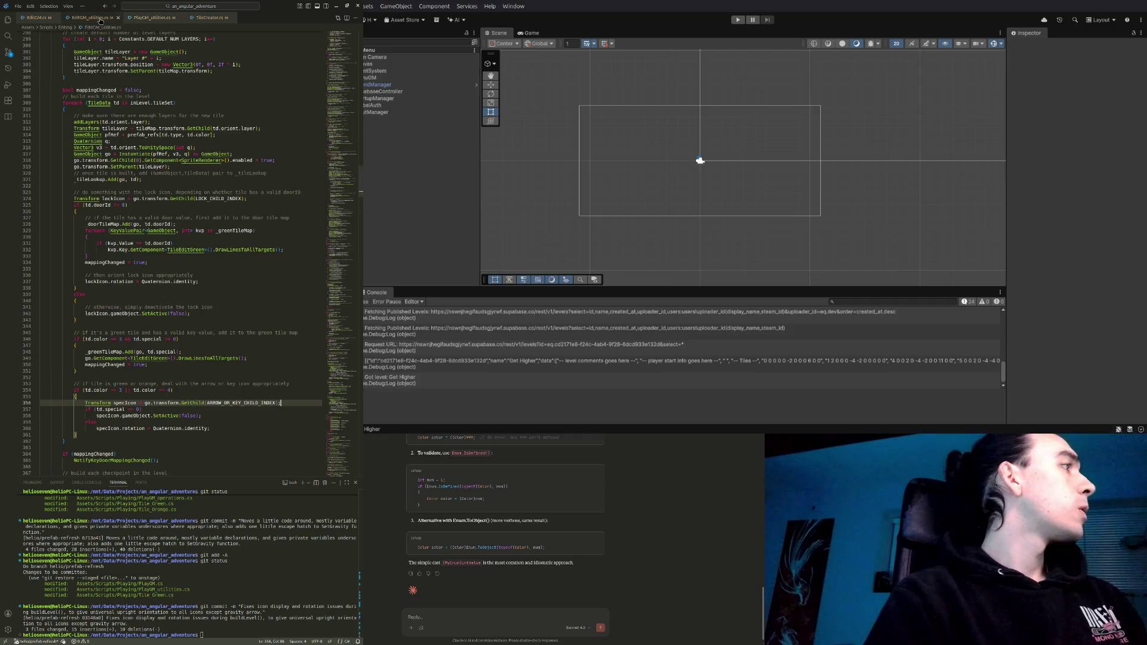
Add a td.color == 3 && test ahead of td.special == 0 in line 357's icon condition
{"action": "left_click", "coordinate": [96, 409]}
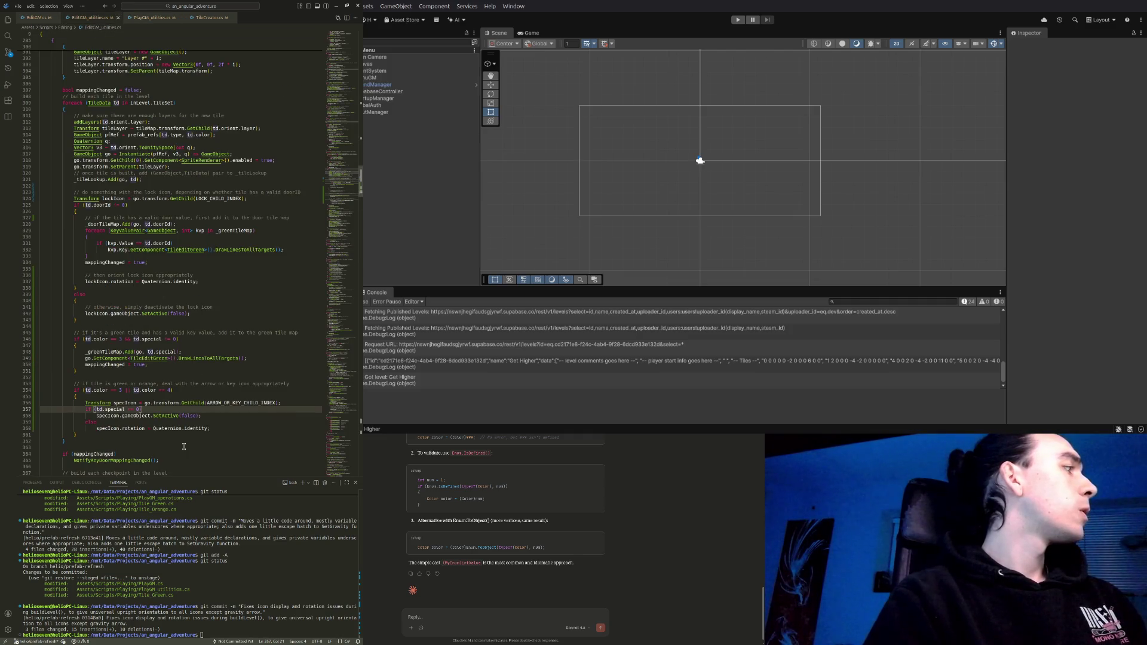
{"action": "type", "text": "cotd"}
{"action": "type", "text": ".color "}
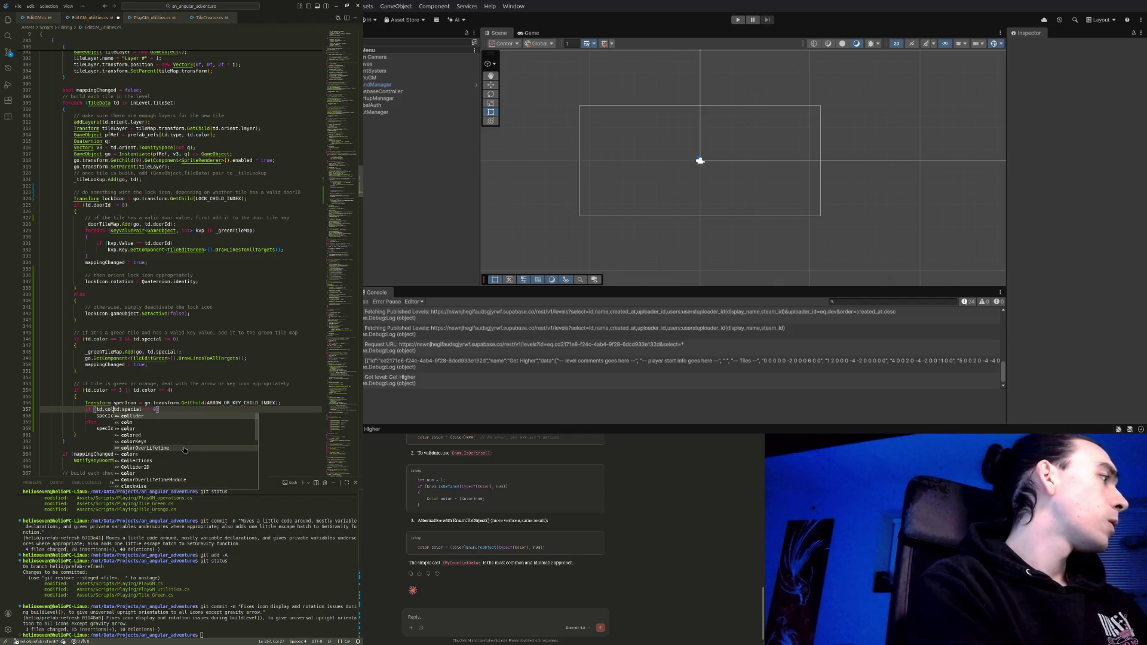
{"action": "type", "text": "&&"}
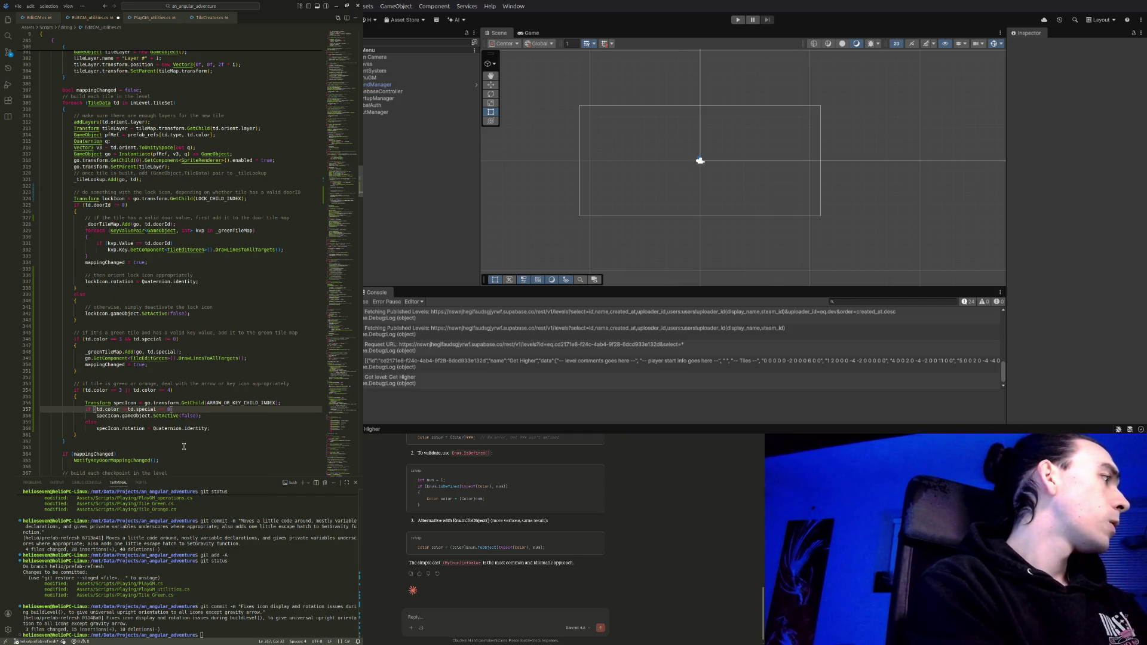
{"action": "type", "text": " 3"}
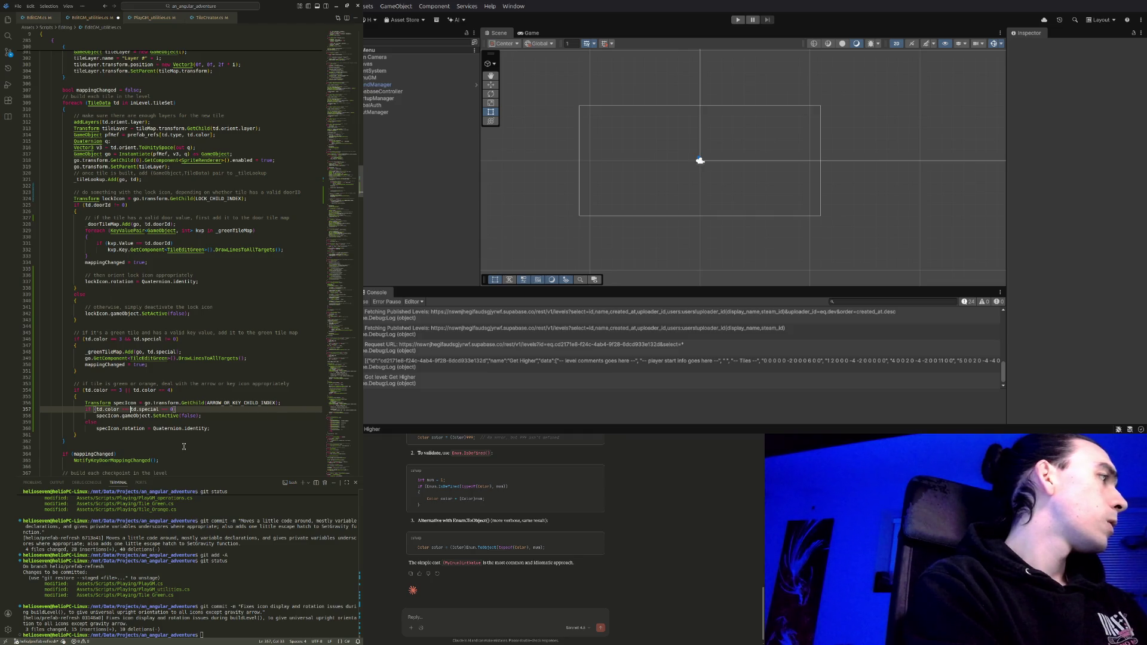
{"action": "type", "text": " &&"}
{"action": "key", "text": "End"}
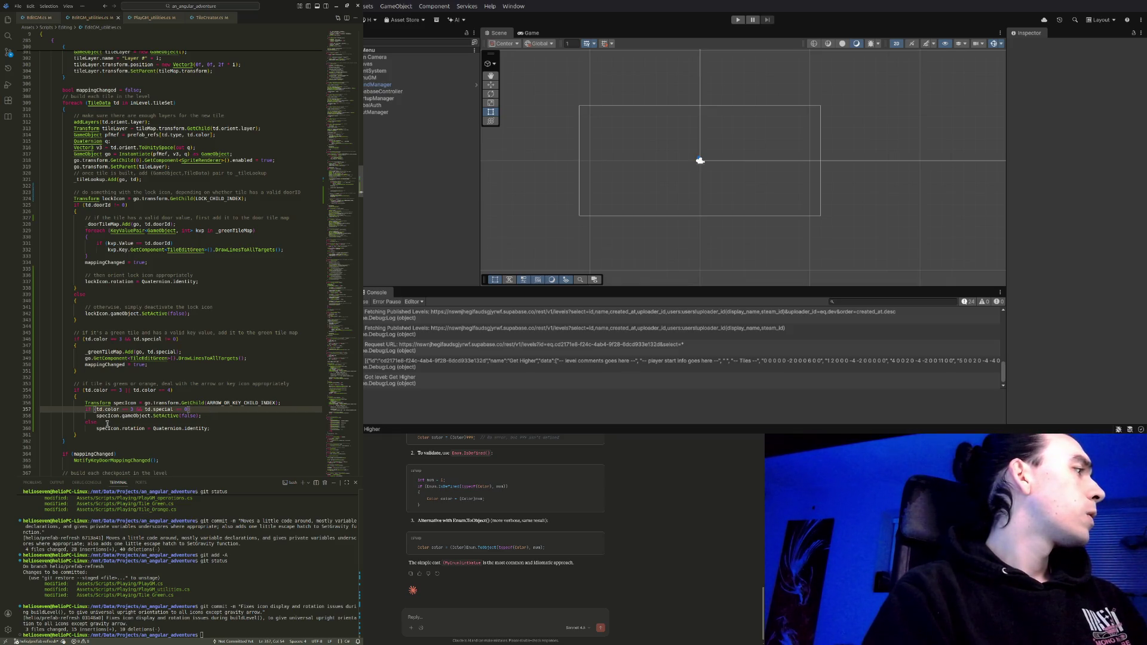
Try an if statement under the else line, then delete it again
{"action": "left_click", "coordinate": [108, 424]}
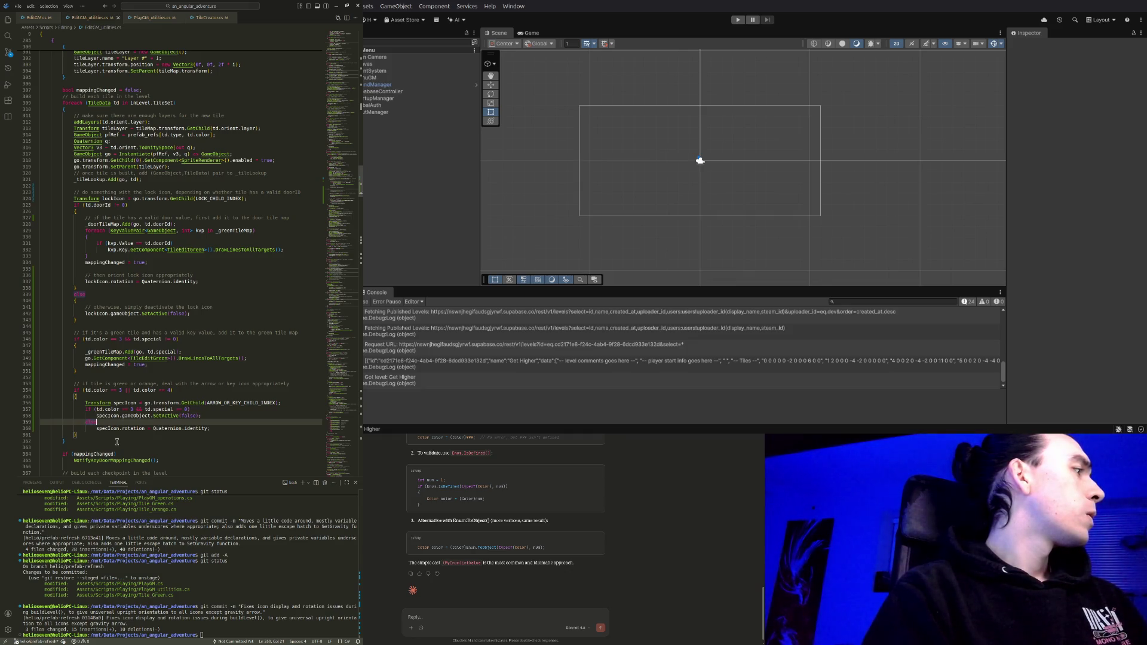
{"action": "key", "text": "Return"}
{"action": "type", "text": "if"}
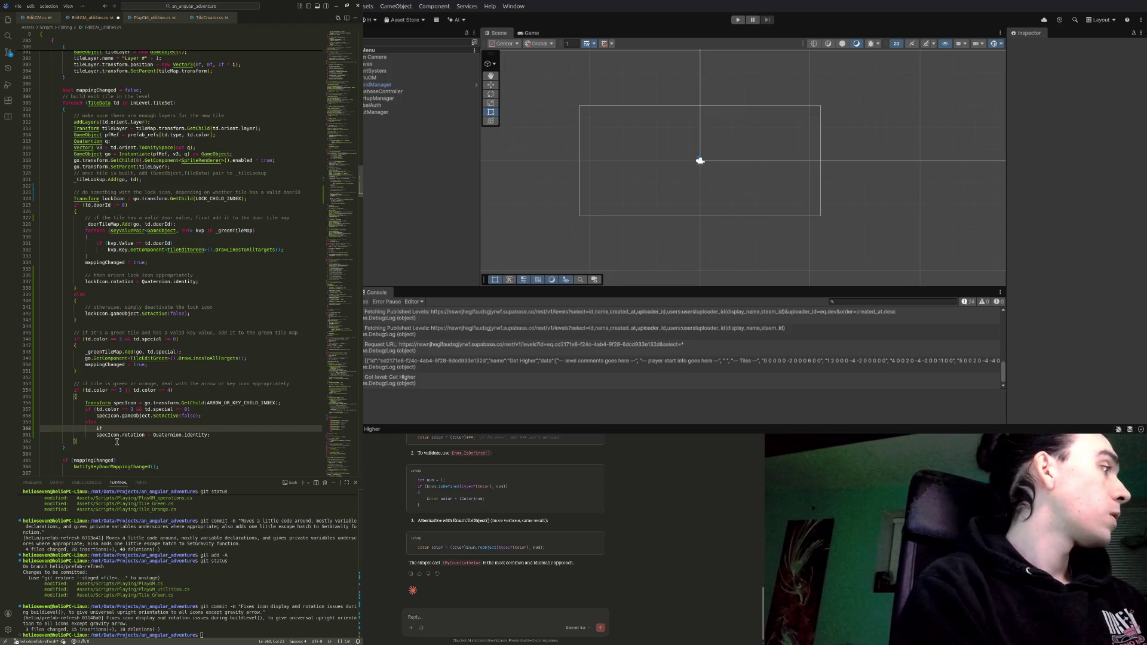
{"action": "key", "text": "BackSpace"}
{"action": "key", "text": "BackSpace"}
{"action": "key", "text": "BackSpace"}
{"action": "key", "text": "BackSpace"}
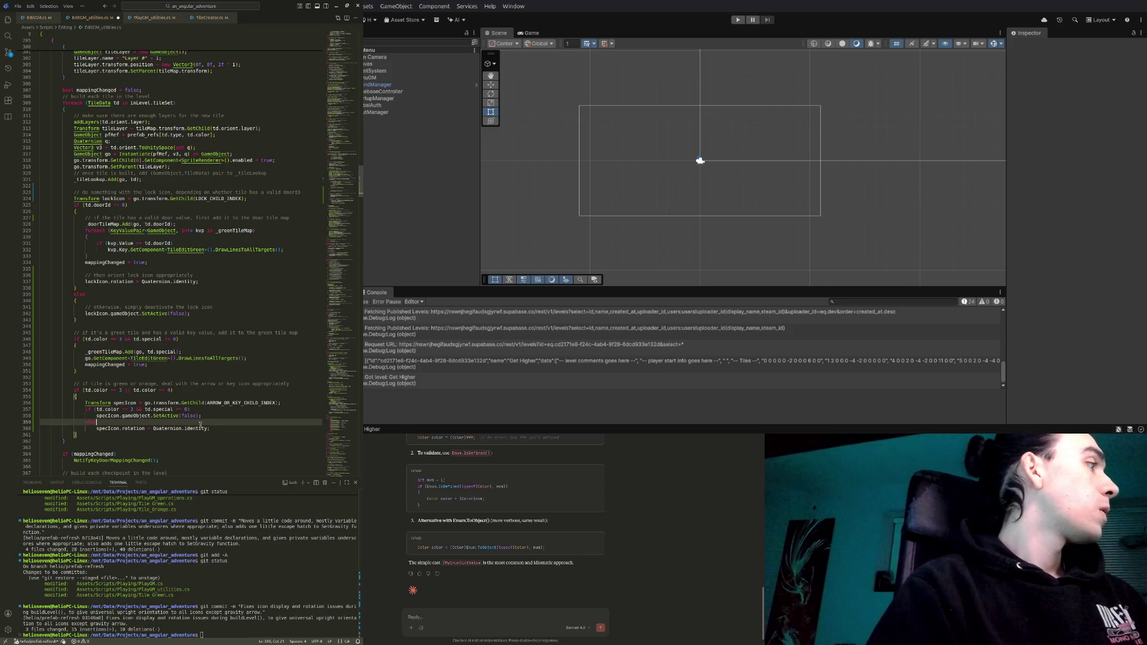
{"action": "left_click", "coordinate": [222, 429]}
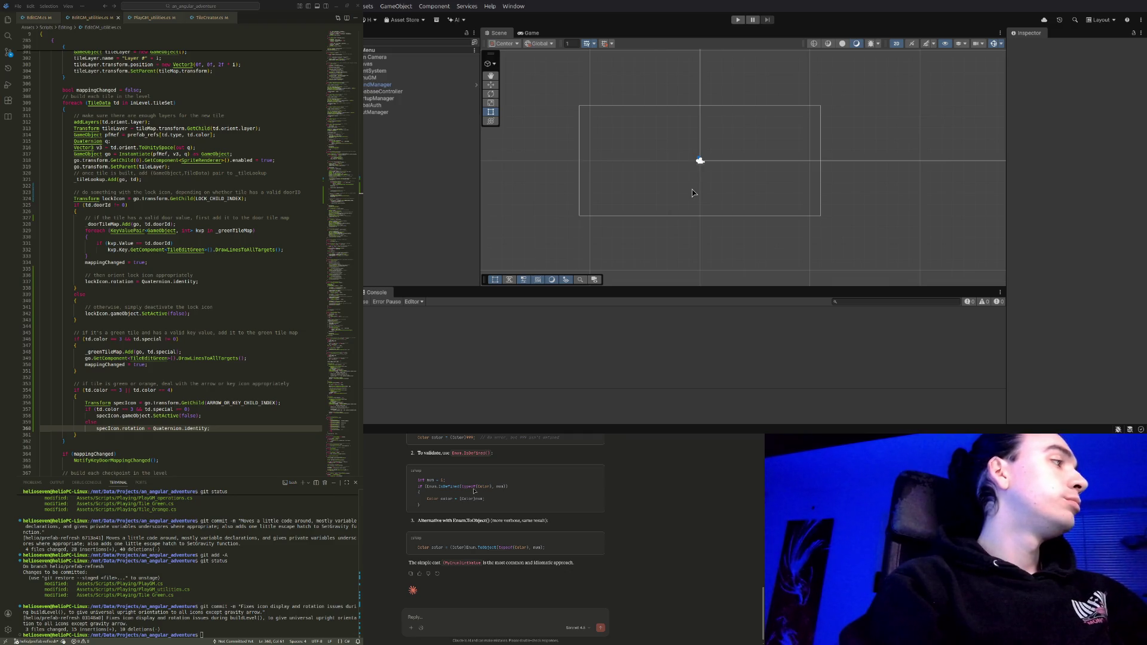
Start the game, open Get Higher from the level browser, and launch its playtest
{"action": "key", "text": "ctrl+p"}
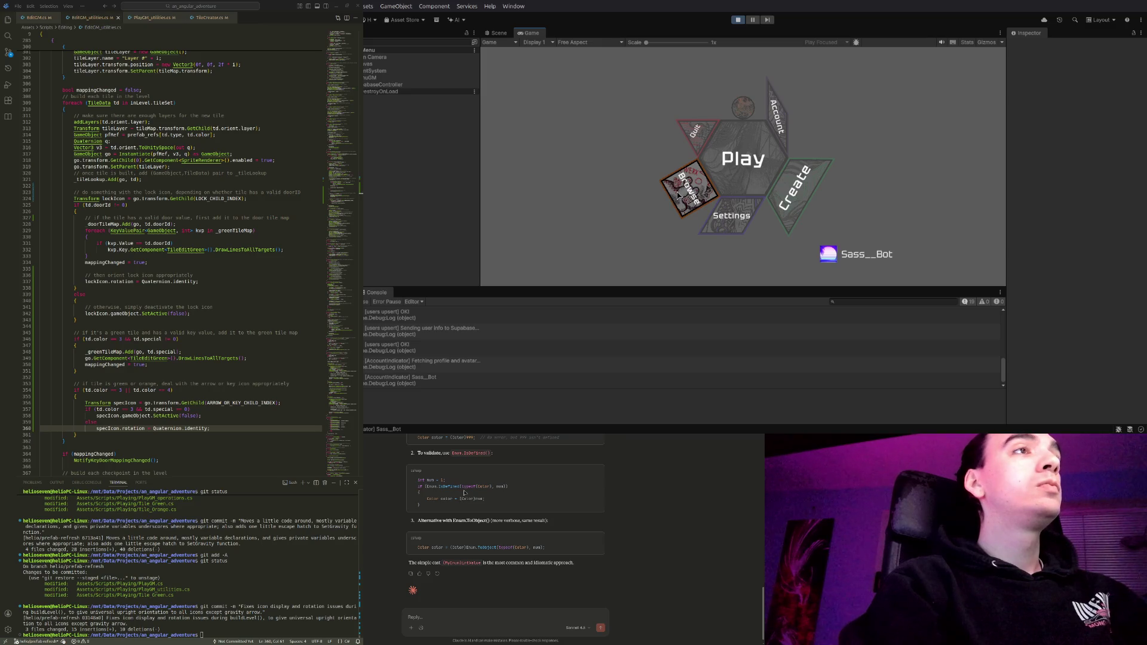
{"action": "left_click", "coordinate": [679, 188]}
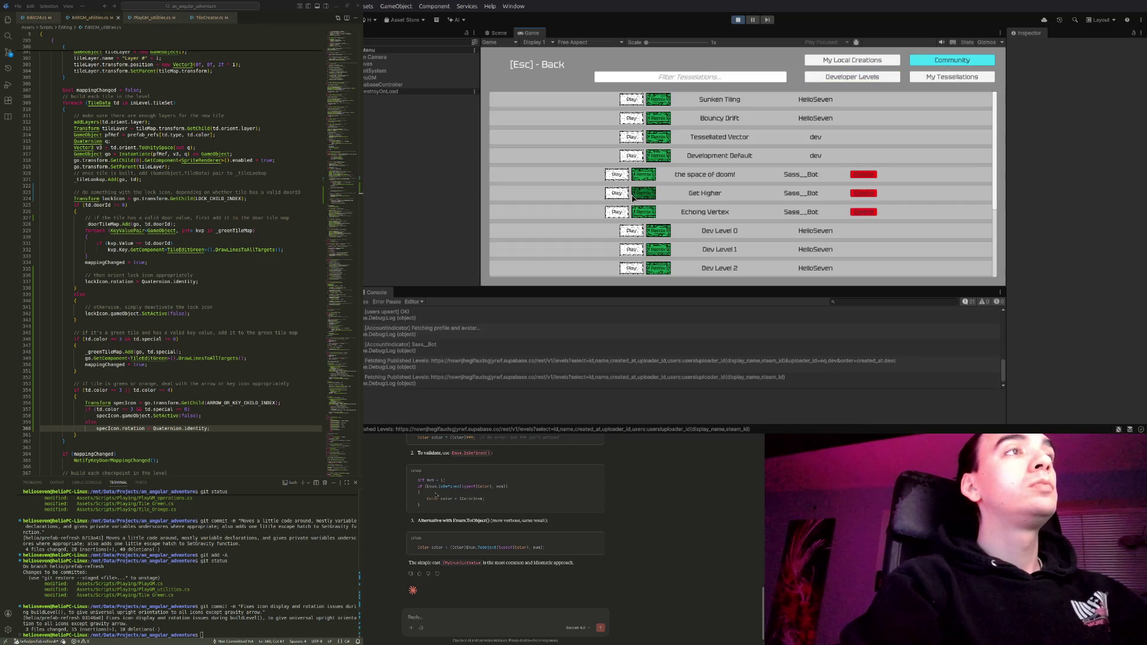
{"action": "left_click", "coordinate": [644, 194]}
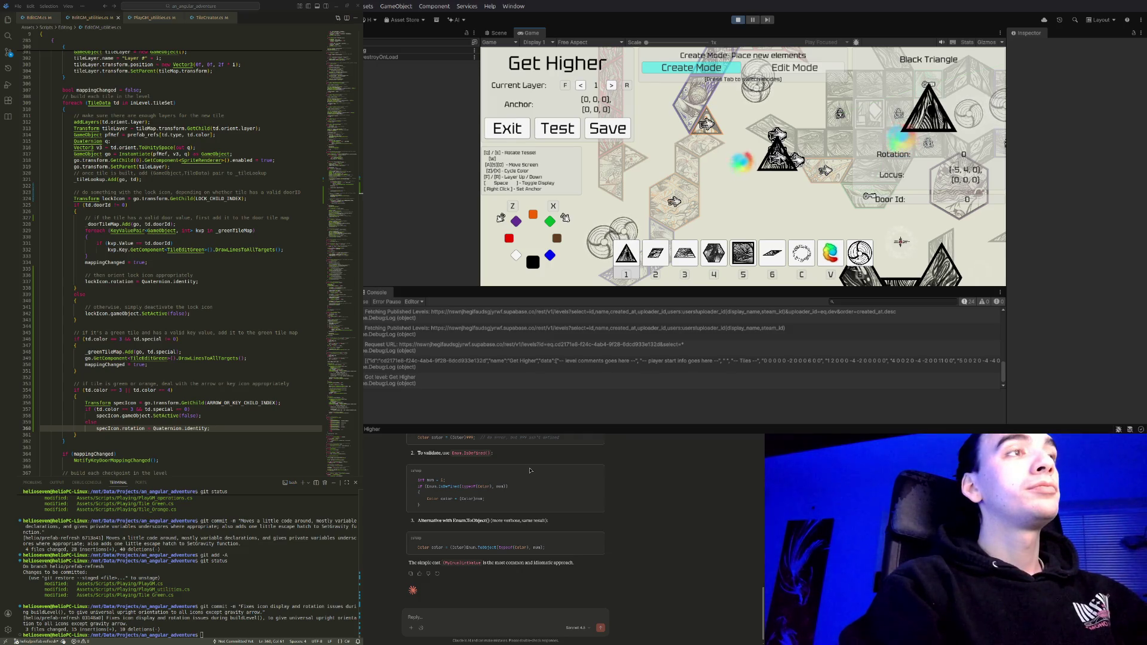
{"action": "left_click", "coordinate": [566, 130]}
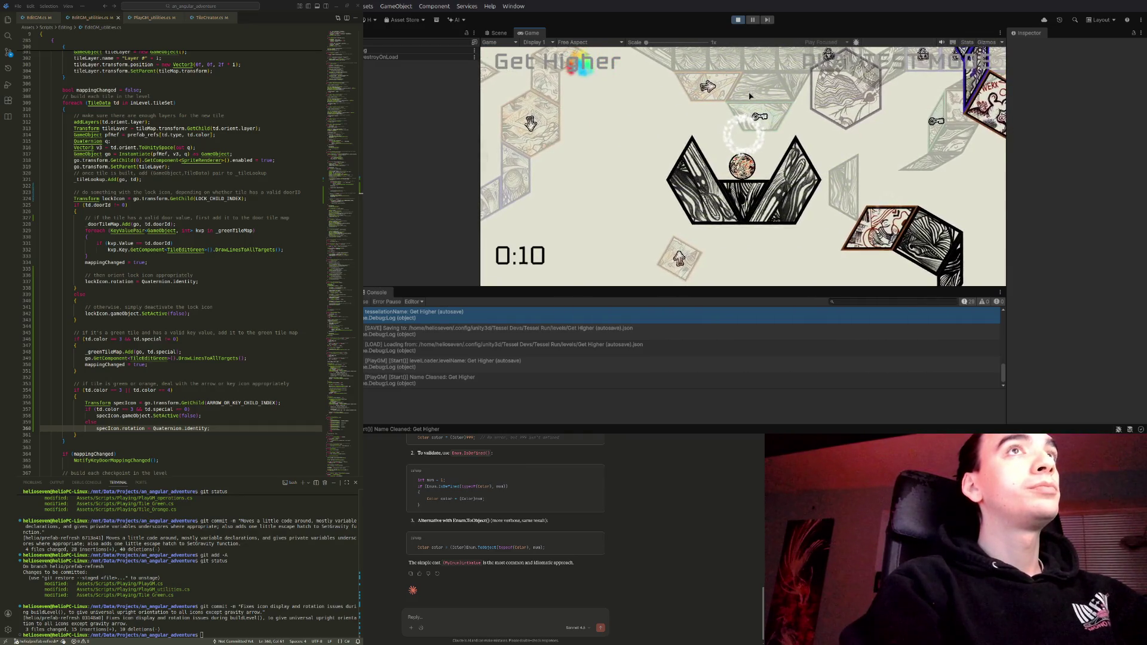
Exit the Get Higher playtest with Escape and stop Unity's Play mode
{"action": "key", "text": "Escape"}
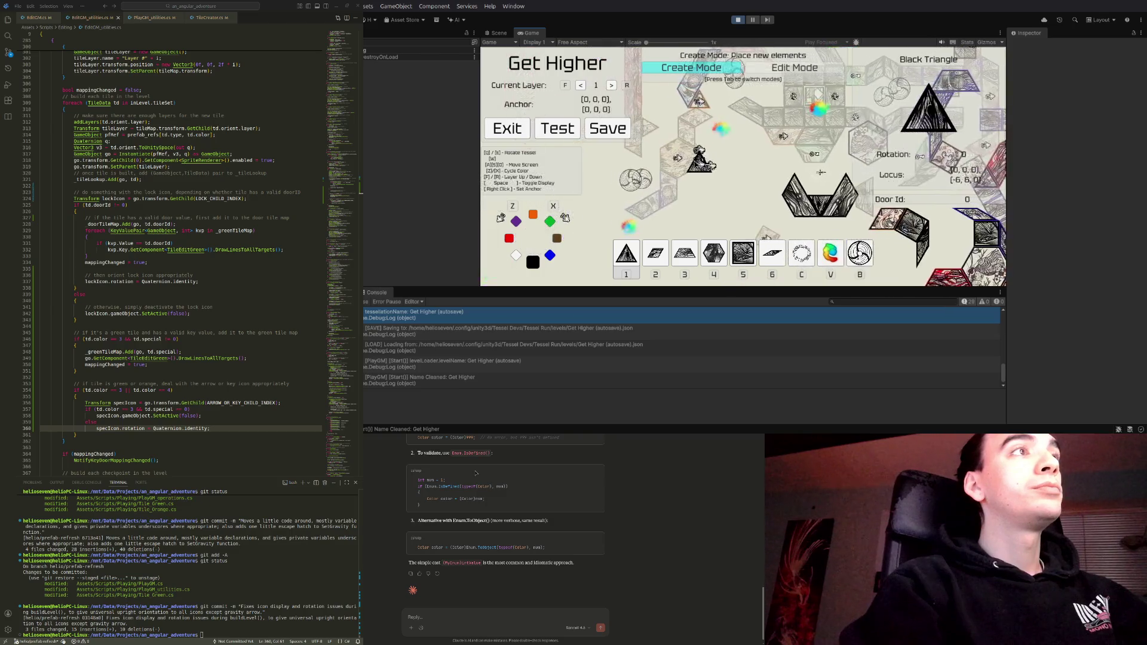
{"action": "left_click", "coordinate": [739, 19]}
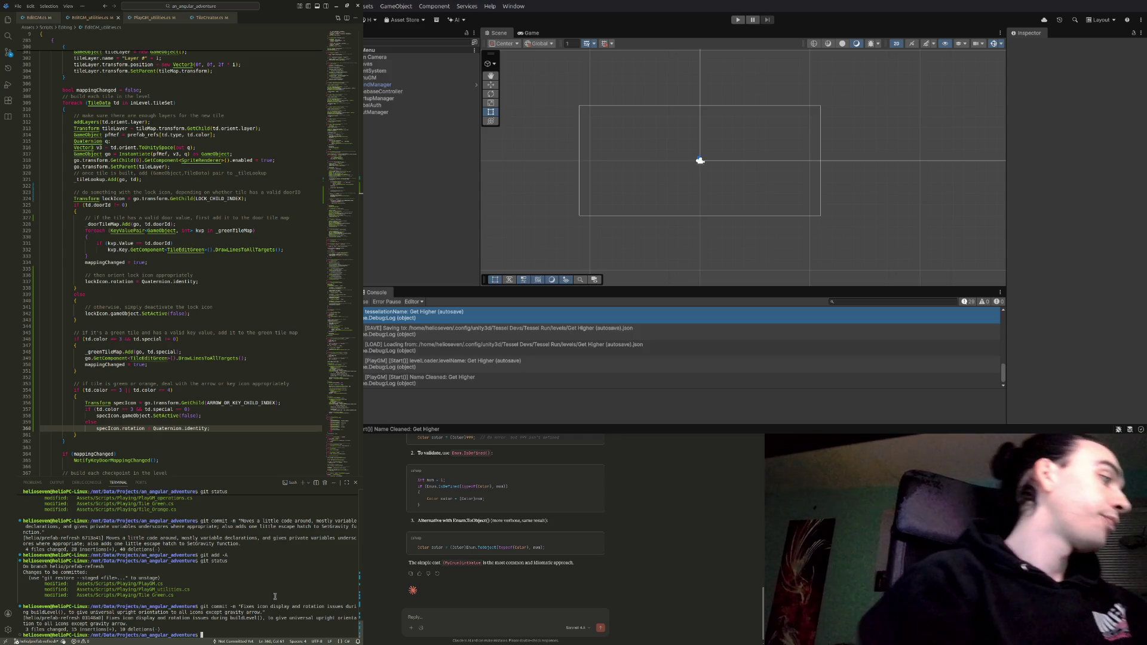
Run git add -A, then git status to confirm the changed scripts are staged
{"action": "type", "text": "git add -A"}
{"action": "key", "text": "Return"}
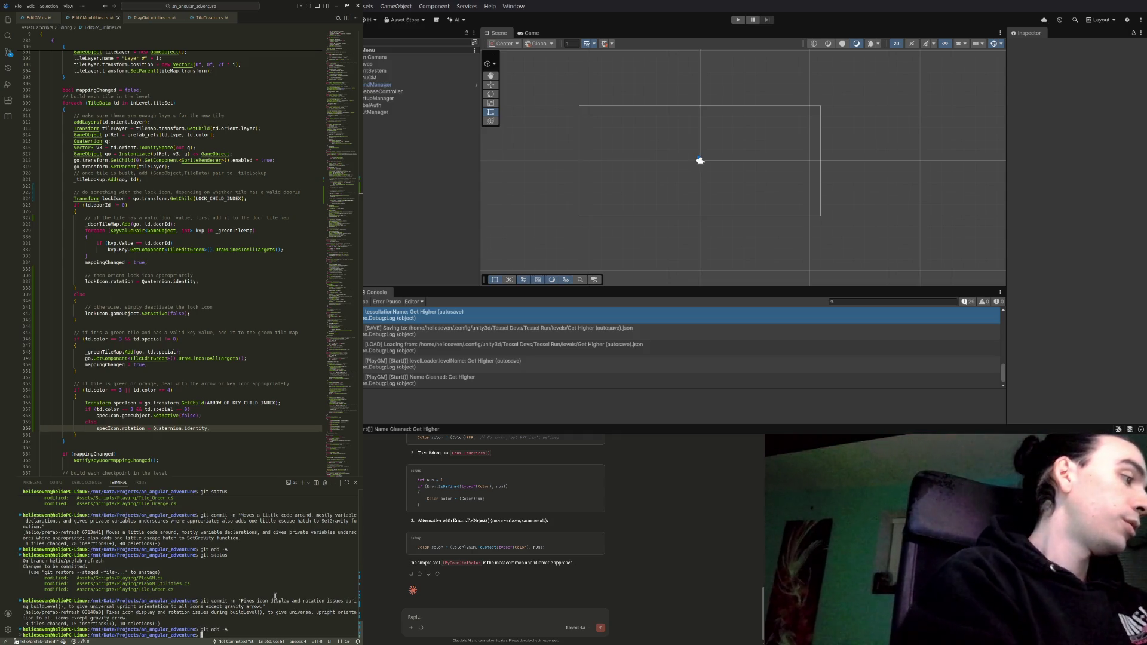
{"action": "type", "text": "git"}
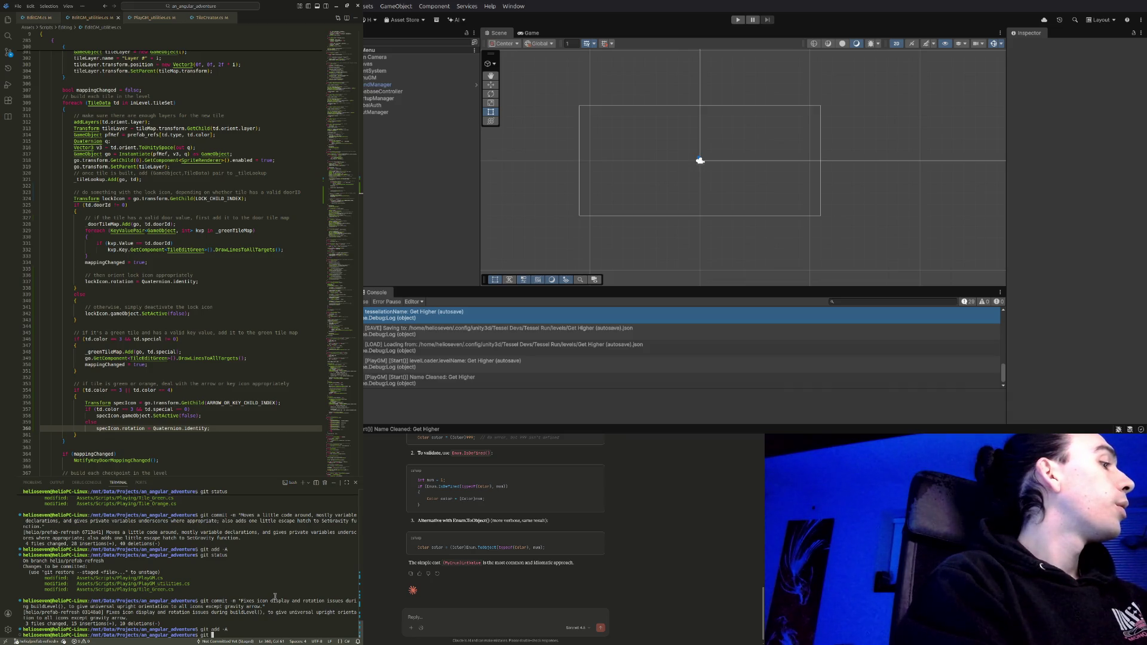
{"action": "type", "text": "status"}
{"action": "key", "text": "Return"}
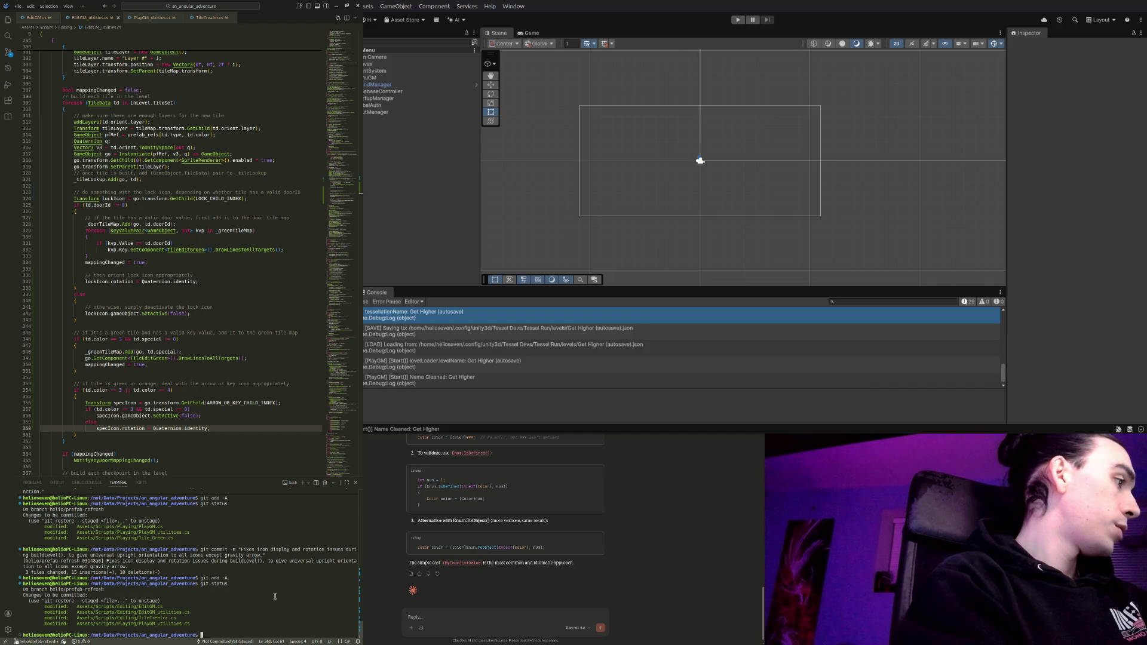
Type the commit message about the downward-arrow regression and icon logic ported to EGM's buildLevel()
{"action": "type", "text": "git com"}
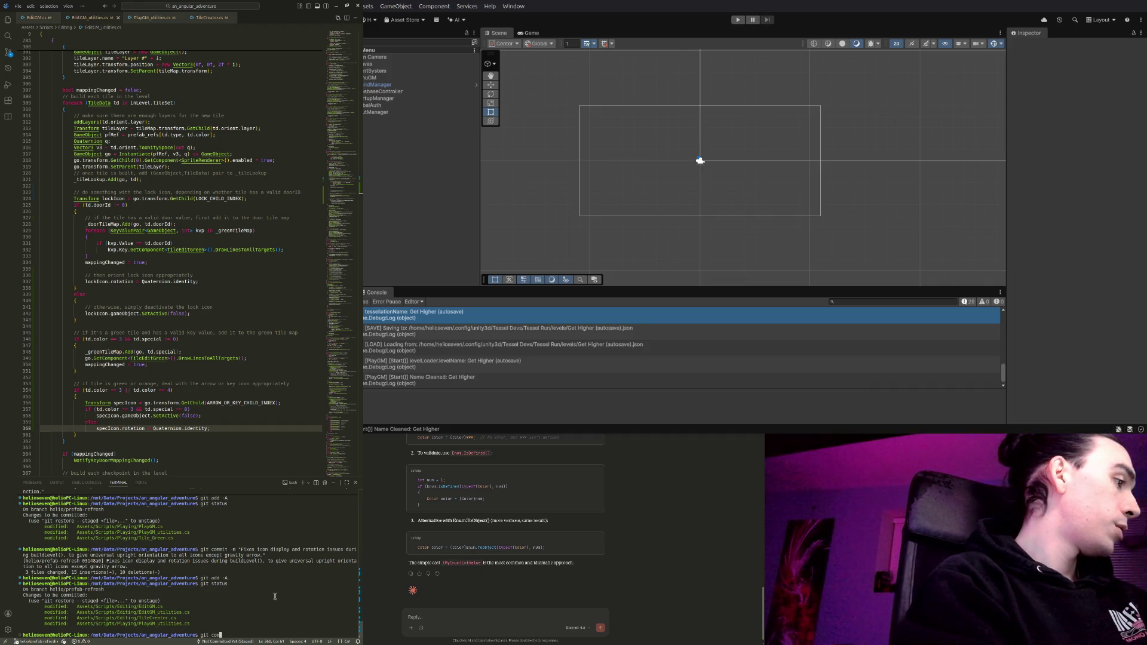
{"action": "type", "text": "mit -m \"Fixes a "}
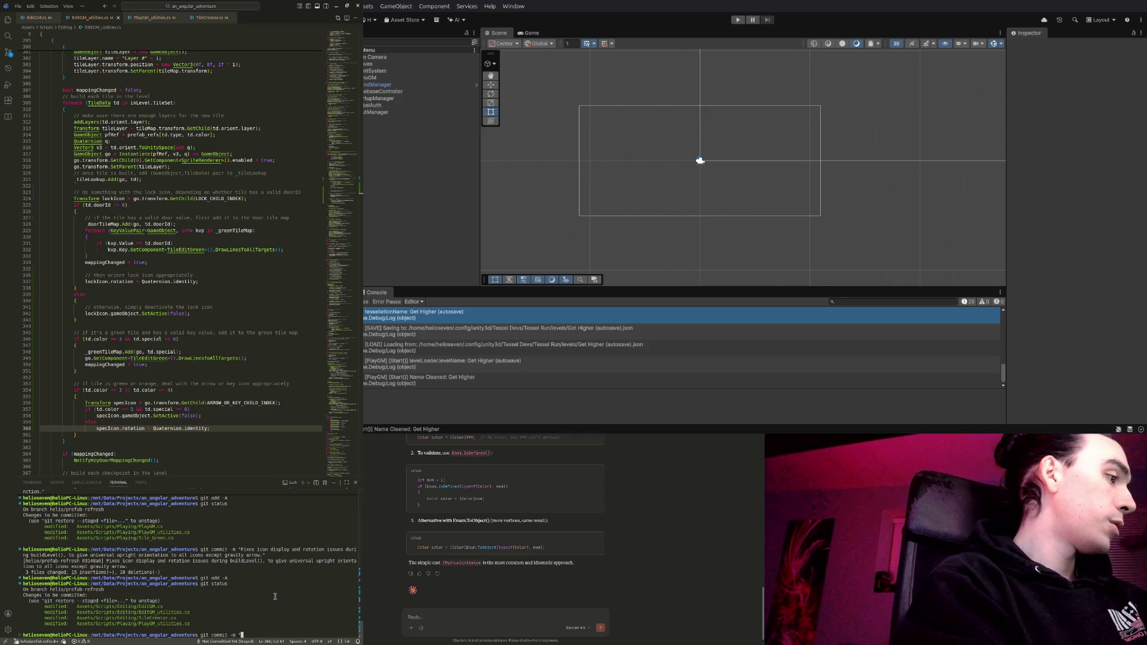
{"action": "type", "text": "minor reg"}
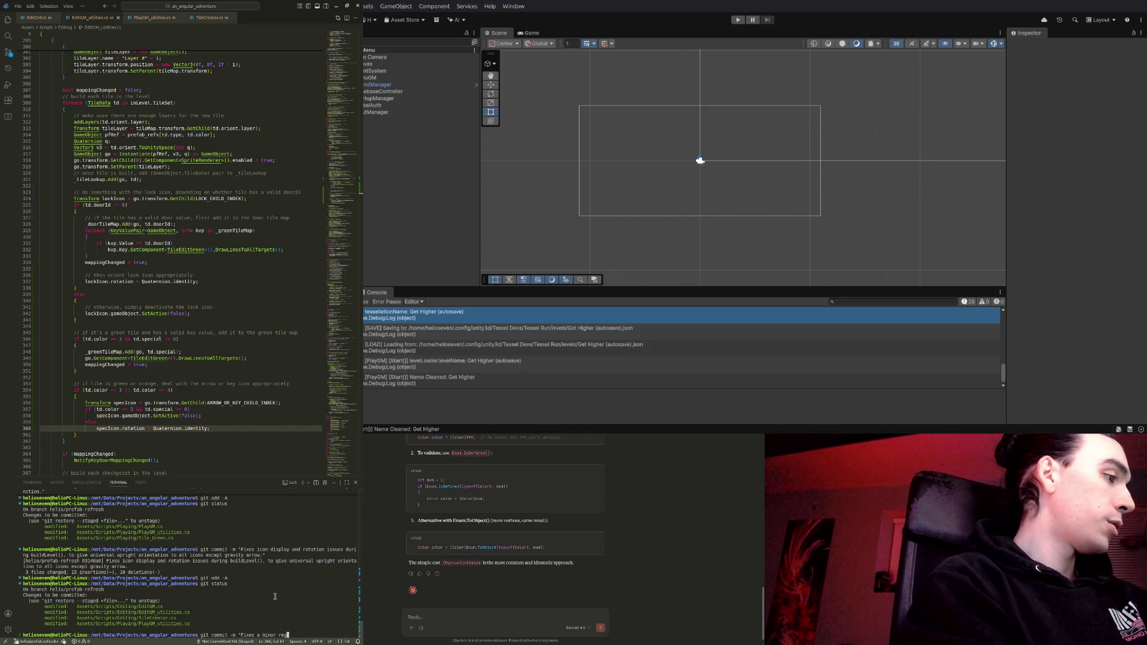
{"action": "type", "text": "ression where do"}
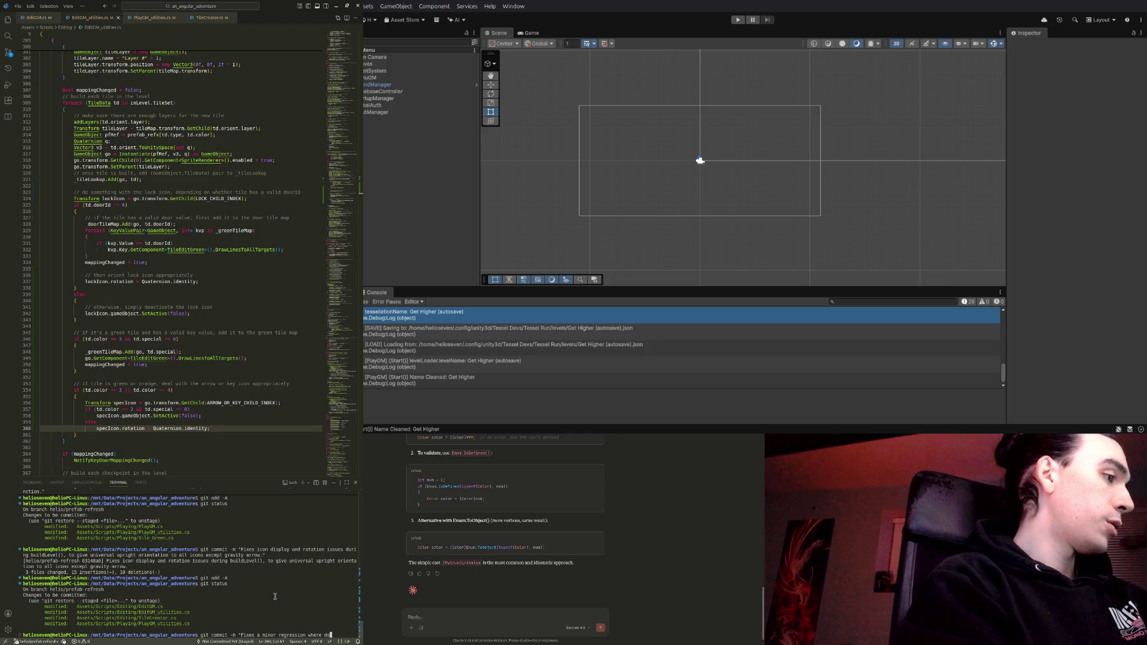
{"action": "type", "text": "wnward errors "}
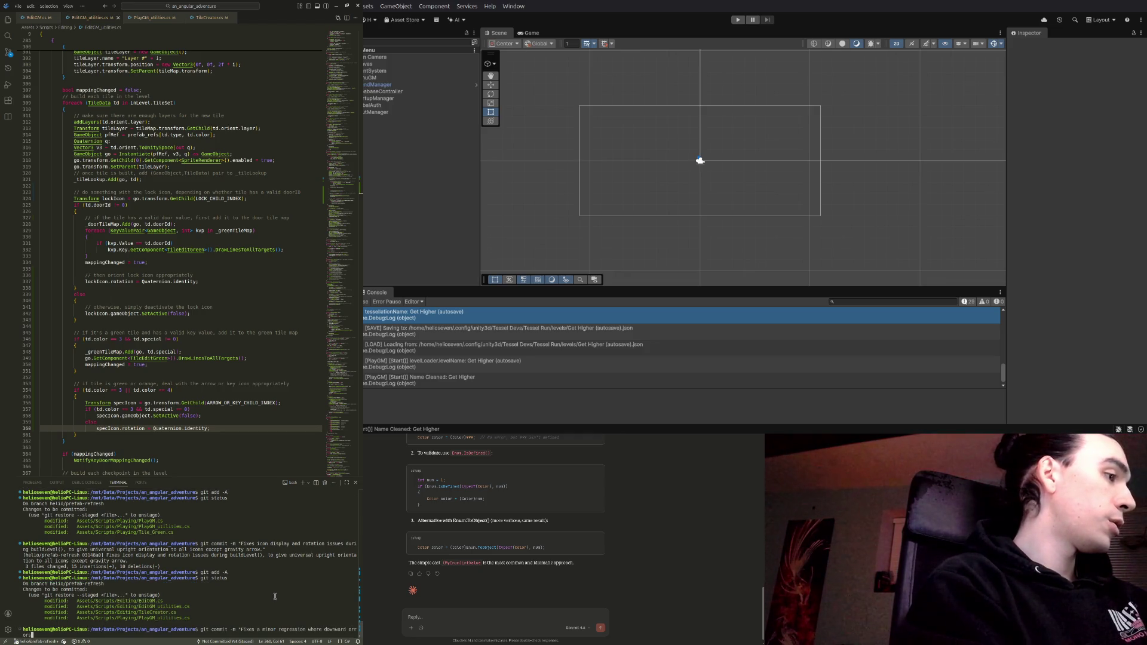
{"action": "type", "text": "weren't displaying, and then prots o"}
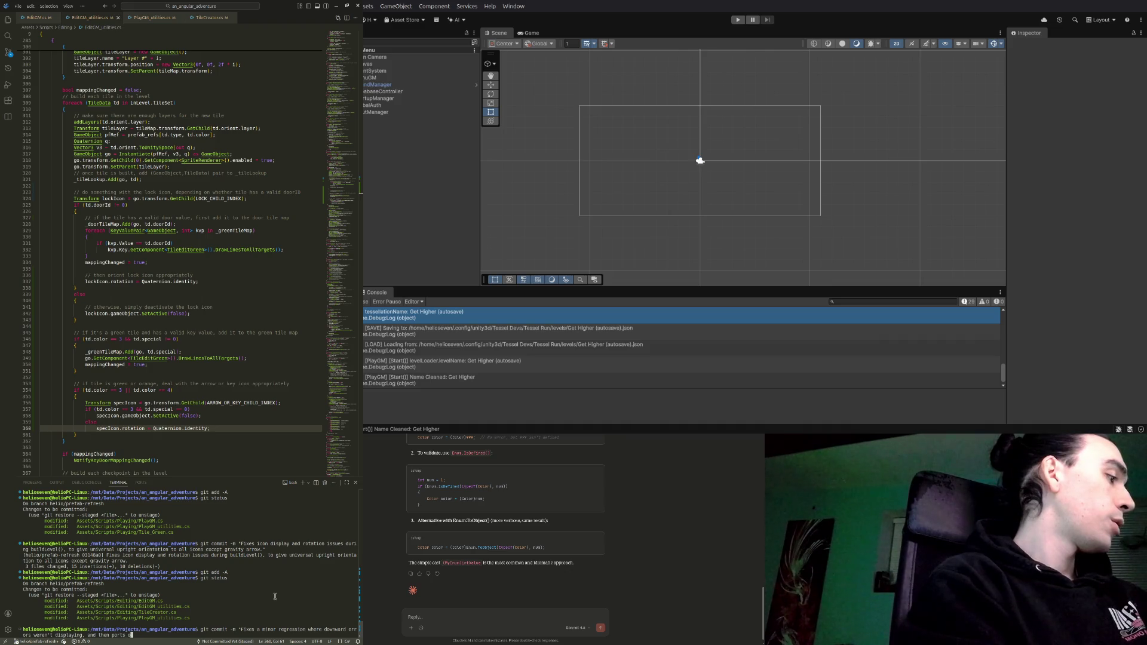
{"action": "key", "text": "BackSpace"}
{"action": "type", "text": "a lot"}
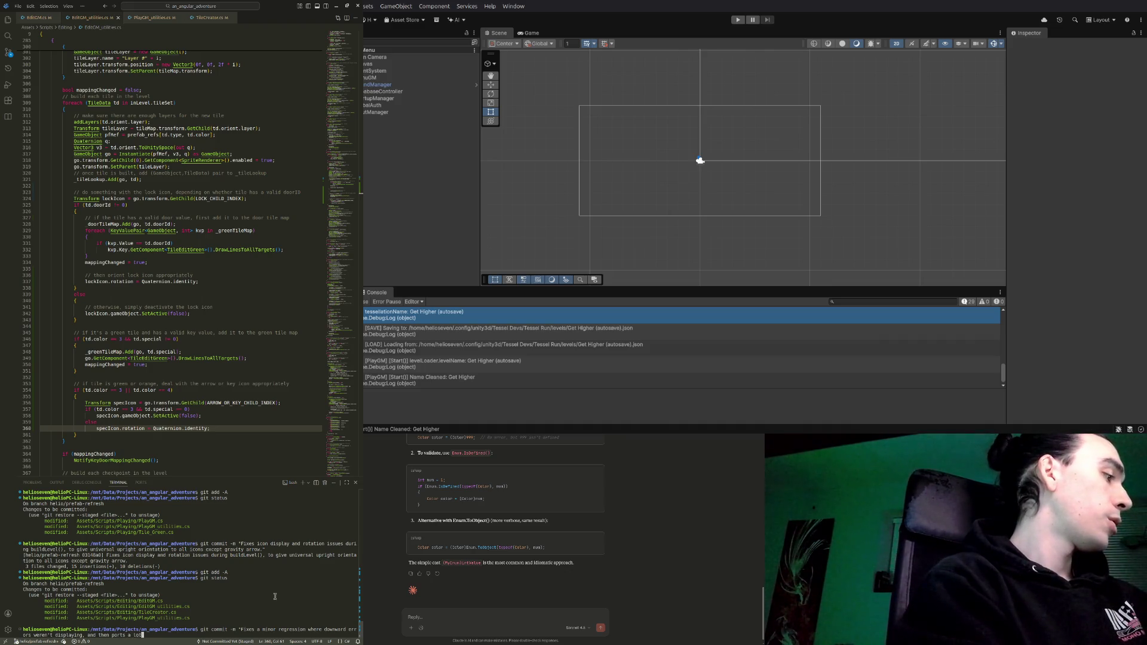
{"action": "type", "text": "con logic over to"}
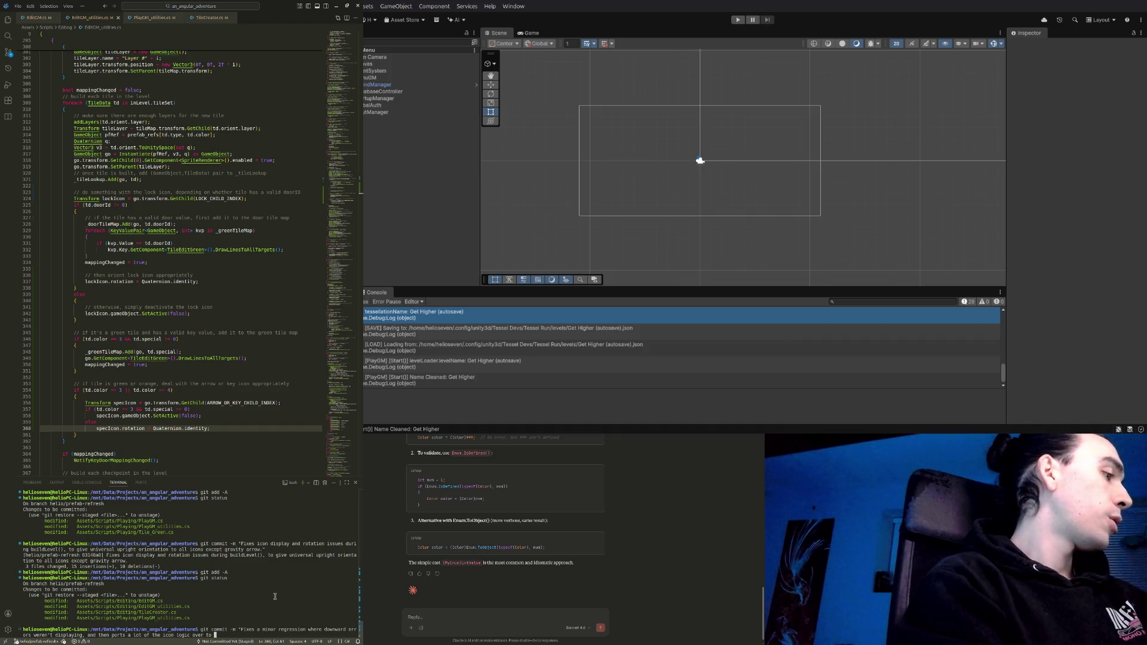
{"action": "type", "text": "EditGM's bu"}
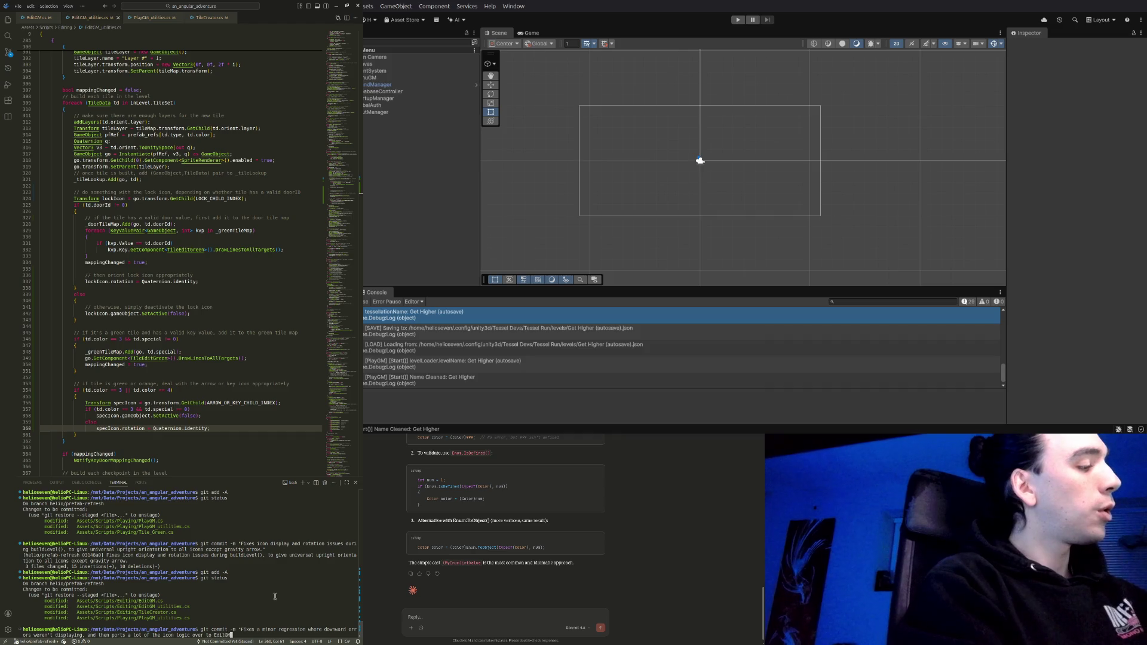
{"action": "type", "text": "ildLevel()"}
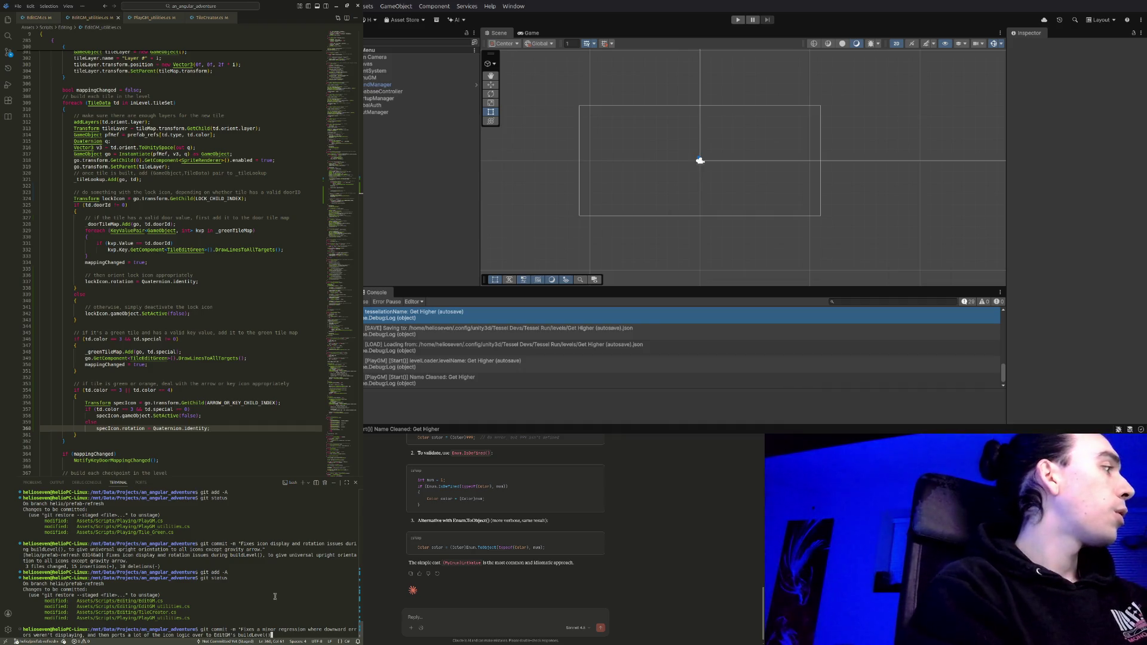
{"action": "type", "text": "to handle t"}
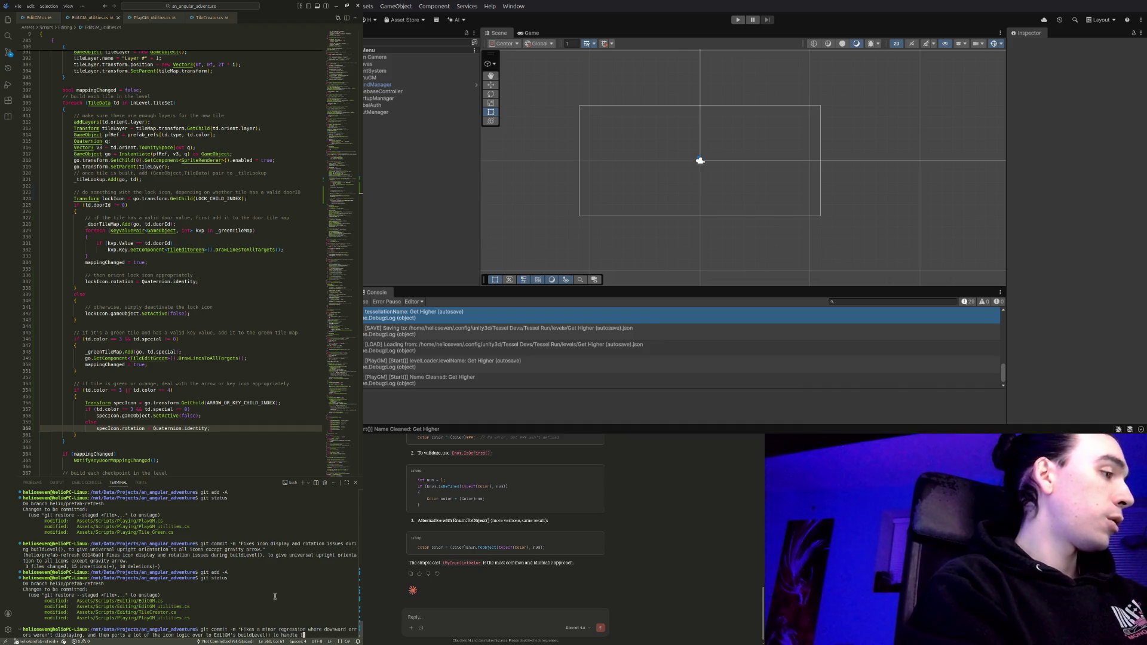
{"action": "key", "text": "BackSpace"}
{"action": "type", "text": "new prefab i"}
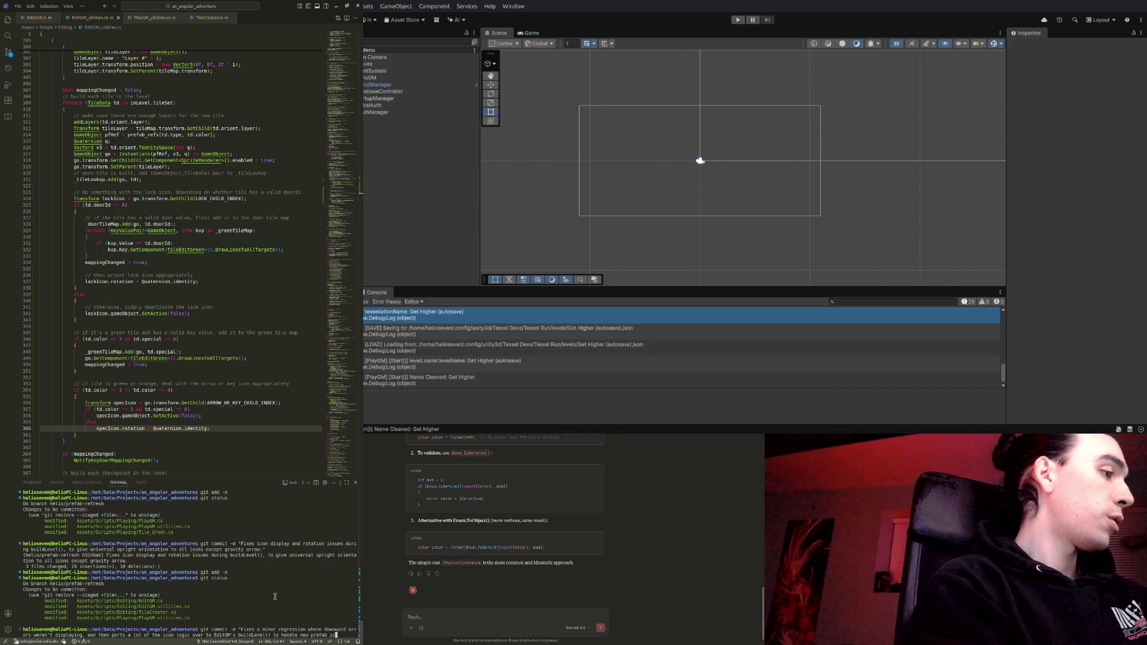
{"action": "type", "text": "ons in a"}
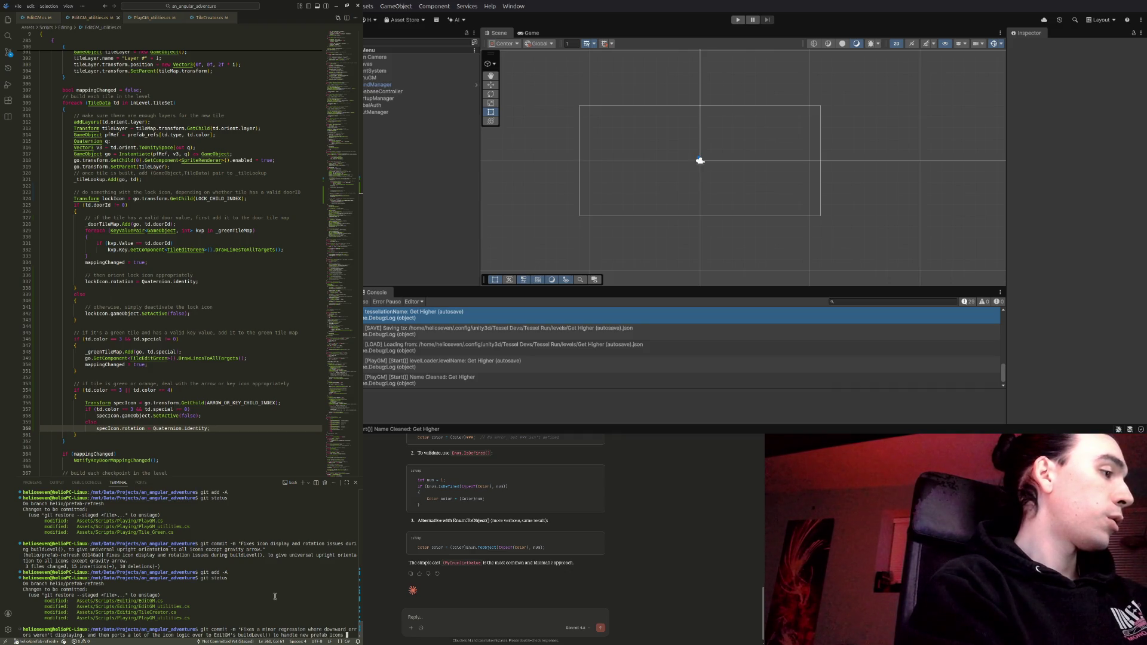
{"action": "type", "text": "t le"}
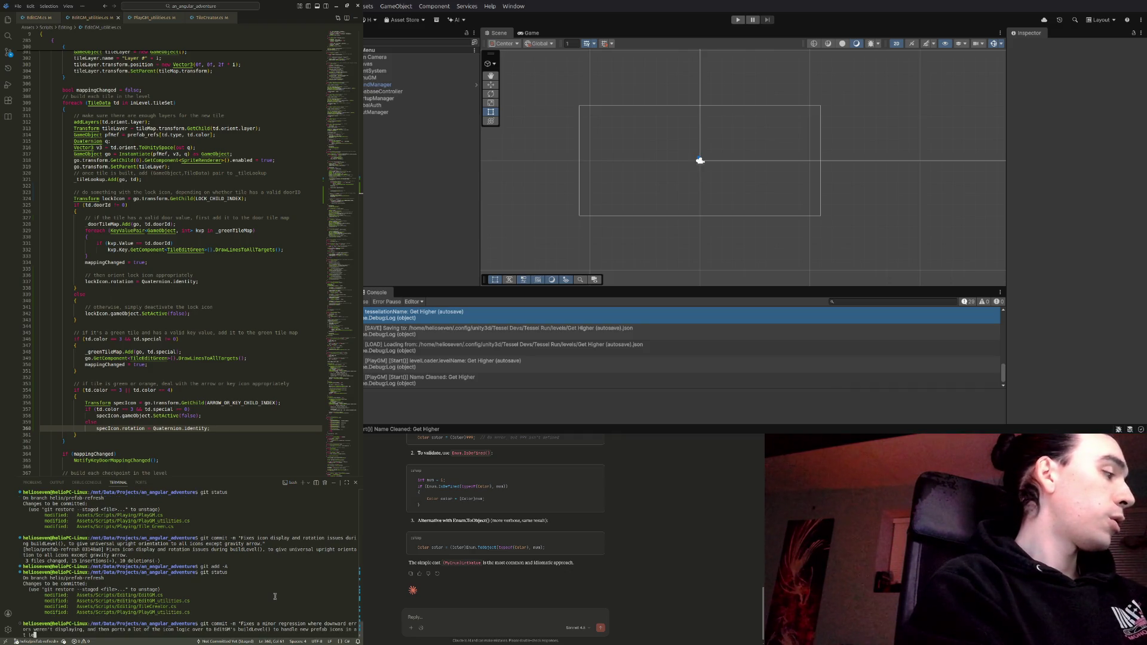
{"action": "type", "text": "ast a basic kind of way."}
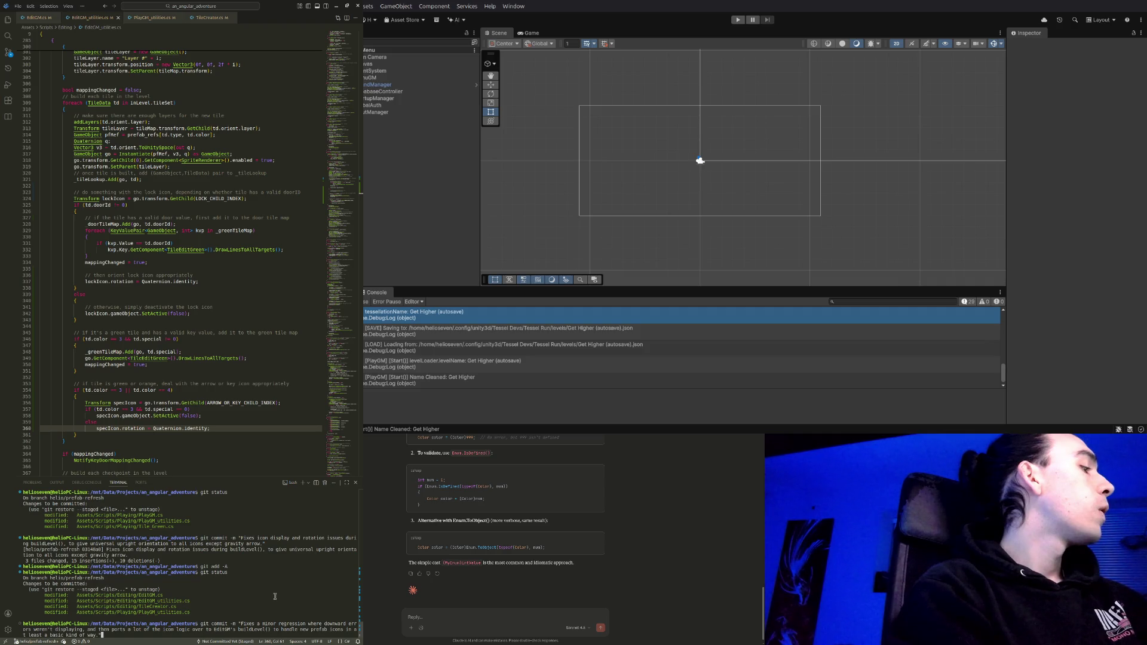
Show TileCreator.cs and copy the unsent git commit command from the terminal
{"action": "left_click", "coordinate": [212, 18]}
{"action": "scroll", "coordinate": [184, 311], "scroll_direction": "down", "scroll_amount": 2}
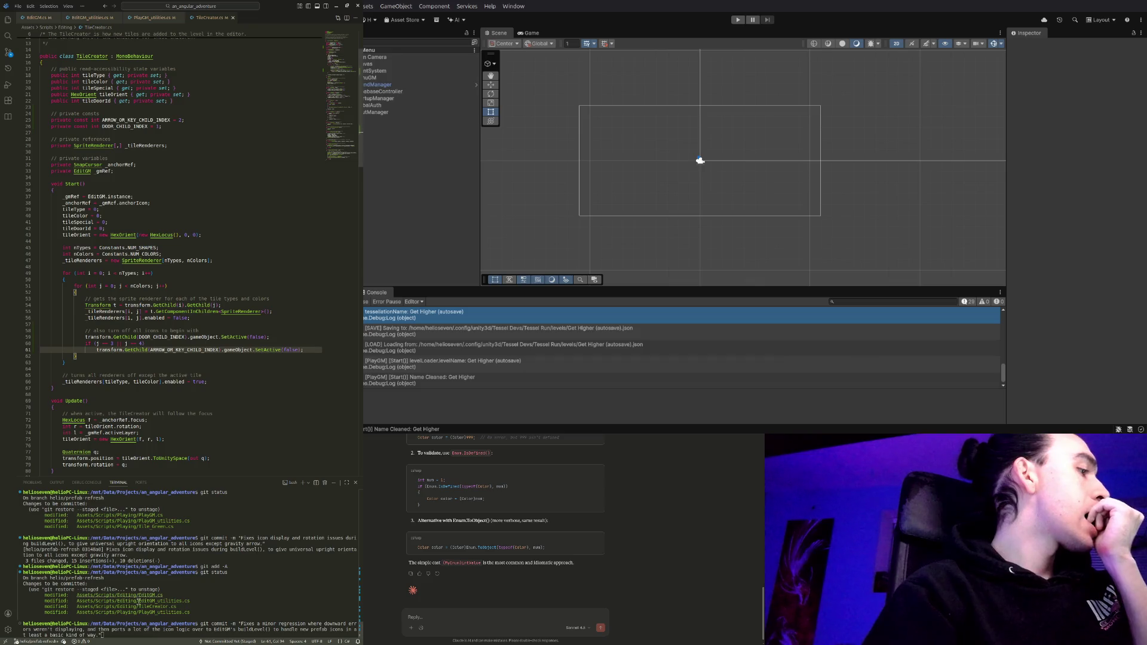
{"action": "left_click", "coordinate": [115, 634]}
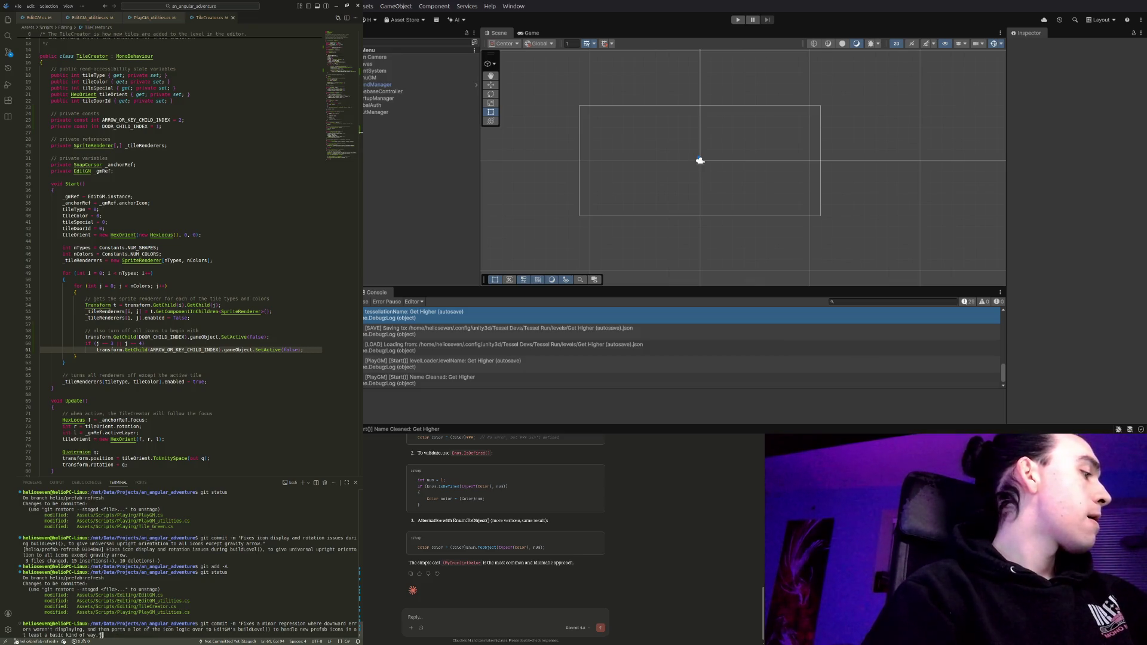
{"action": "mouse_move", "coordinate": [102, 635]}
{"action": "left_mouse_down"}
{"action": "mouse_move", "coordinate": [215, 623]}
{"action": "mouse_move", "coordinate": [200, 624]}
{"action": "left_mouse_up"}
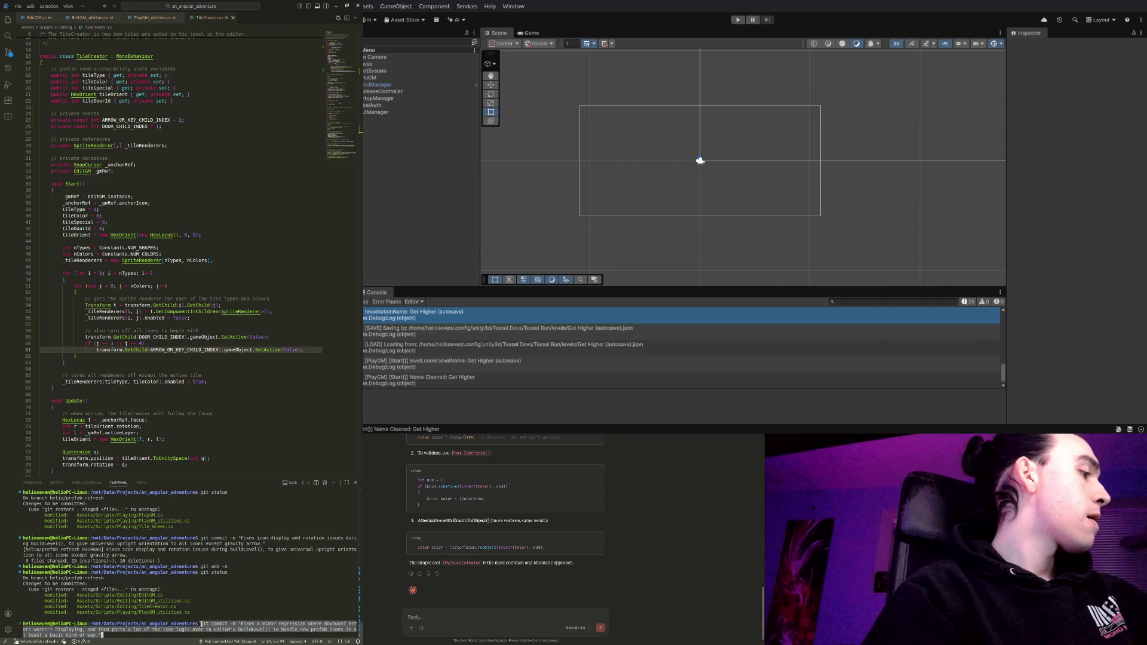
{"action": "right_click", "coordinate": [207, 623]}
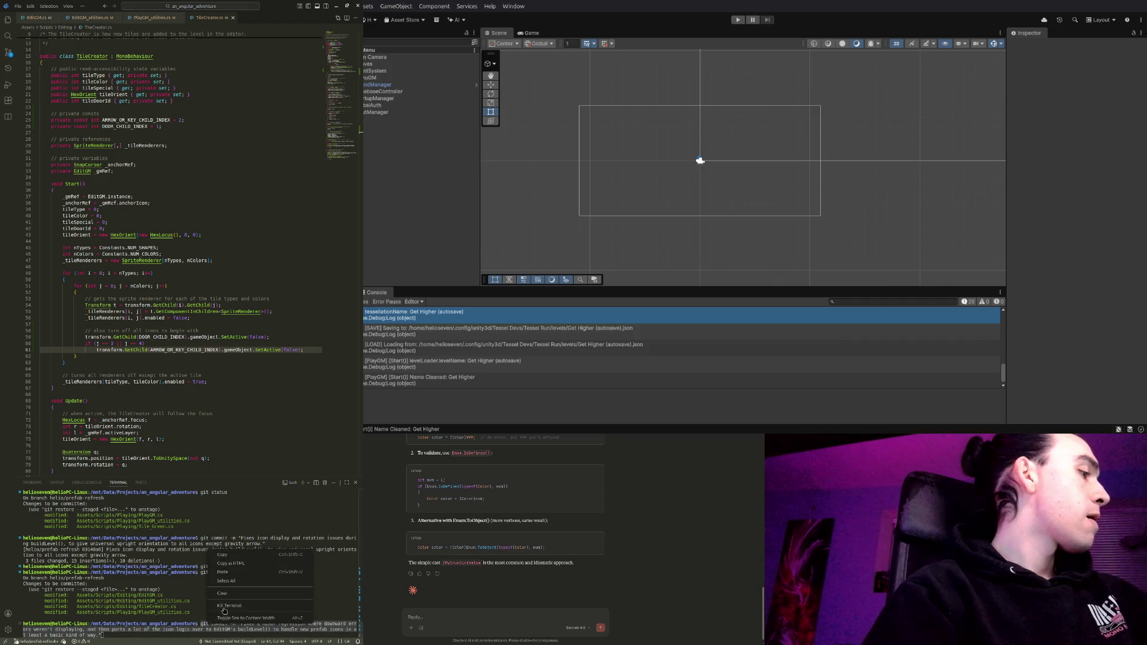
{"action": "left_click", "coordinate": [230, 554]}
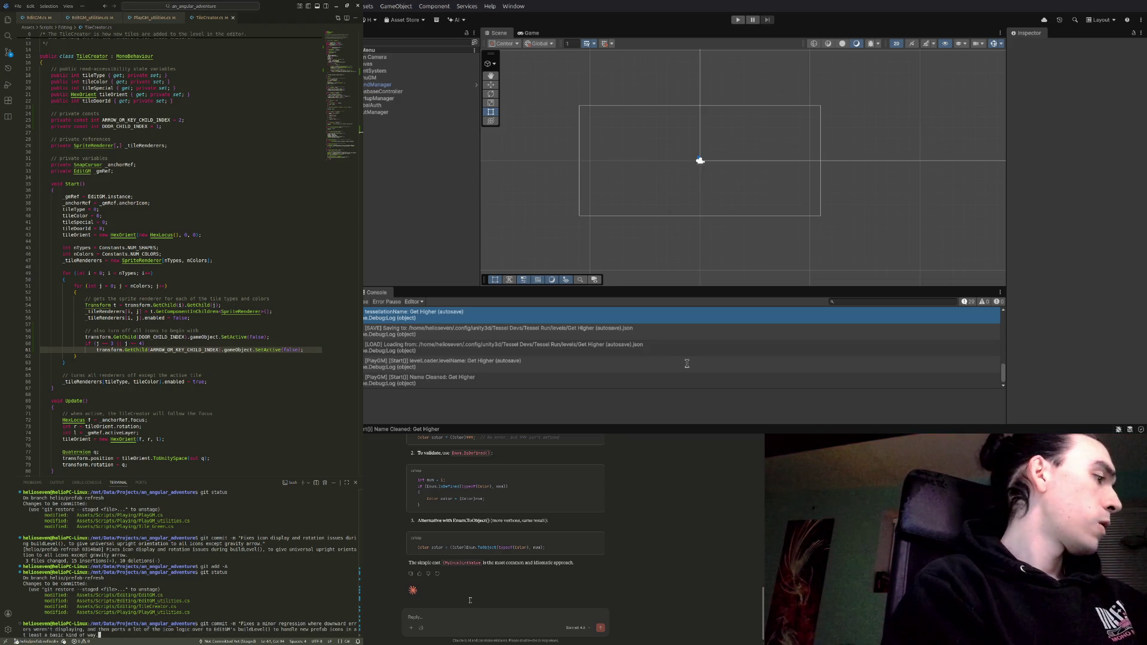
Erase the unsent commit command and return to TileCreator.cs line 60
{"action": "key", "text": "BackSpace"}
{"action": "key", "text": "BackSpace"}
{"action": "key", "text": "BackSpace"}
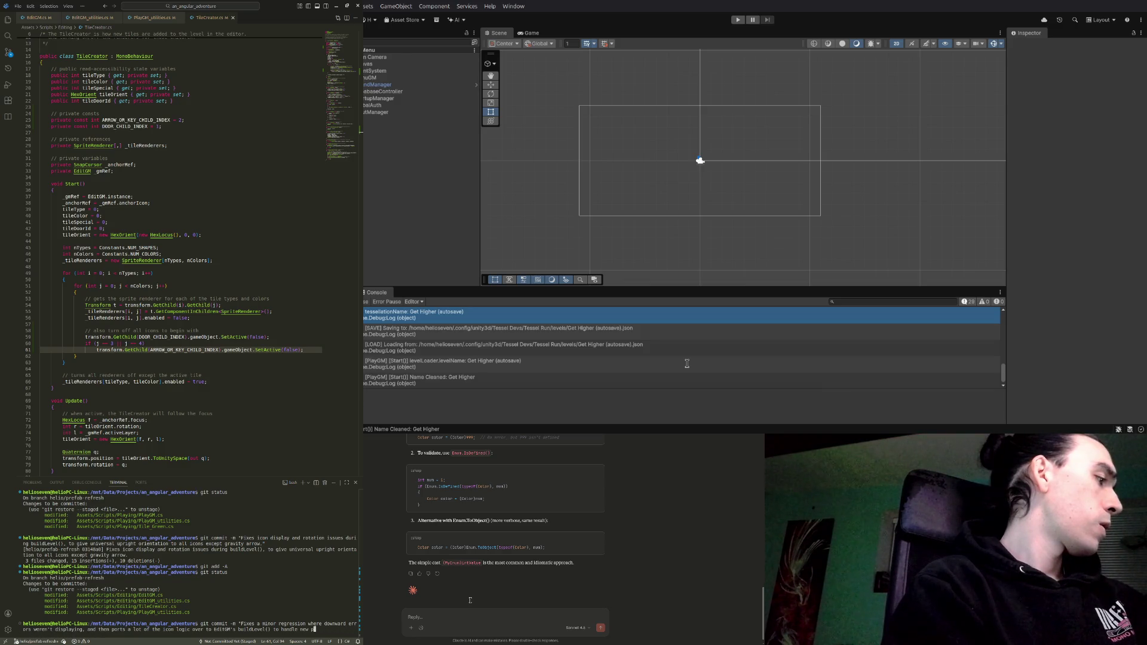
{"action": "key", "text": "BackSpace"}
{"action": "key", "text": "BackSpace"}
{"action": "key", "text": "BackSpace"}
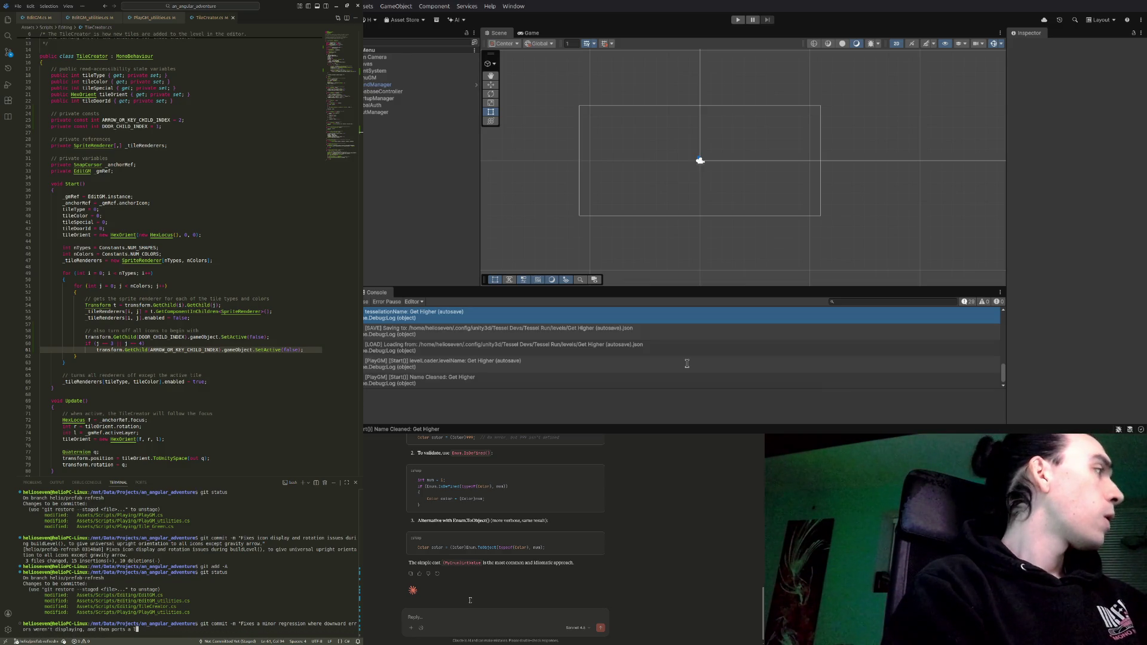
{"action": "key", "text": "BackSpace"}
{"action": "key", "text": "BackSpace"}
{"action": "key", "text": "BackSpace"}
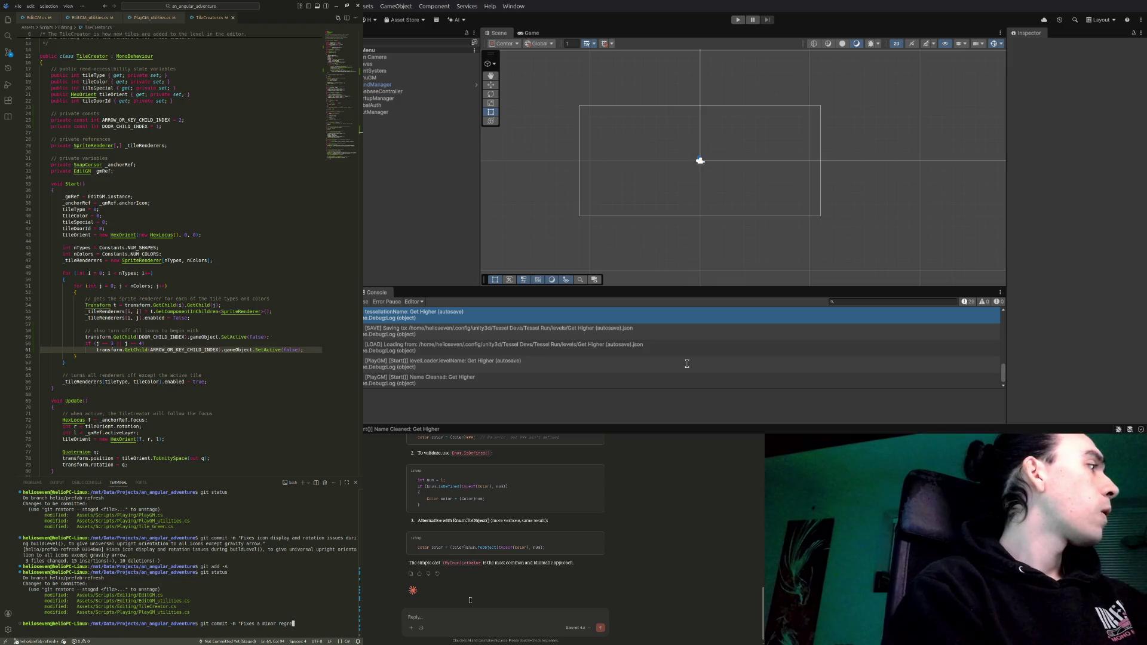
{"action": "key", "text": "BackSpace"}
{"action": "key", "text": "BackSpace"}
{"action": "key", "text": "BackSpace"}
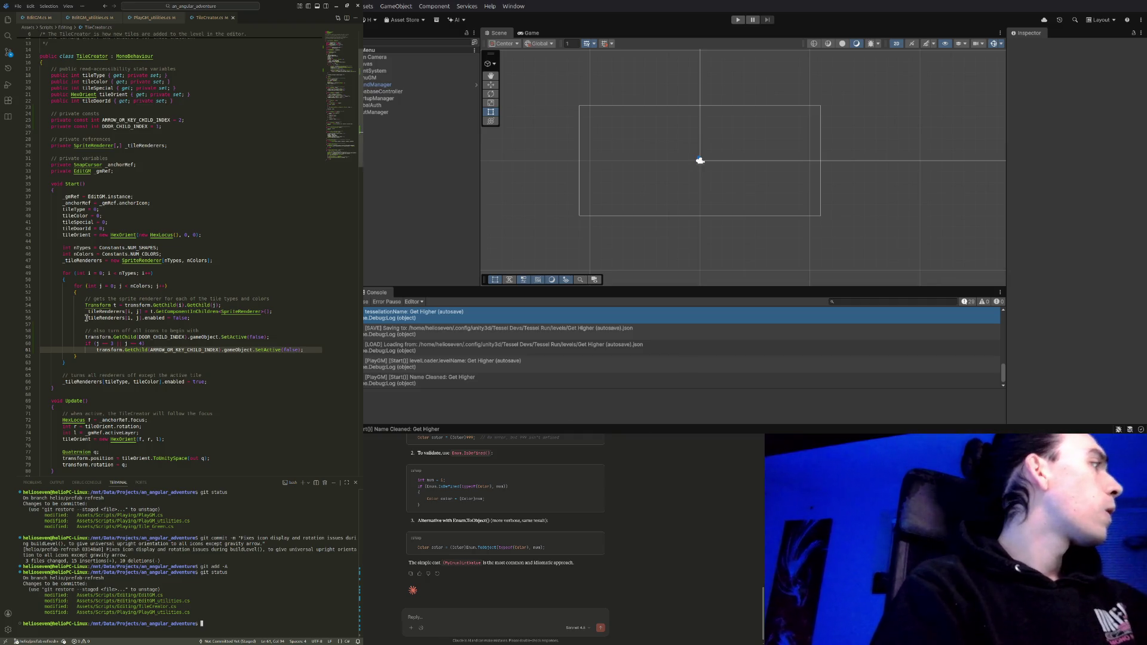
{"action": "left_click", "coordinate": [160, 345]}
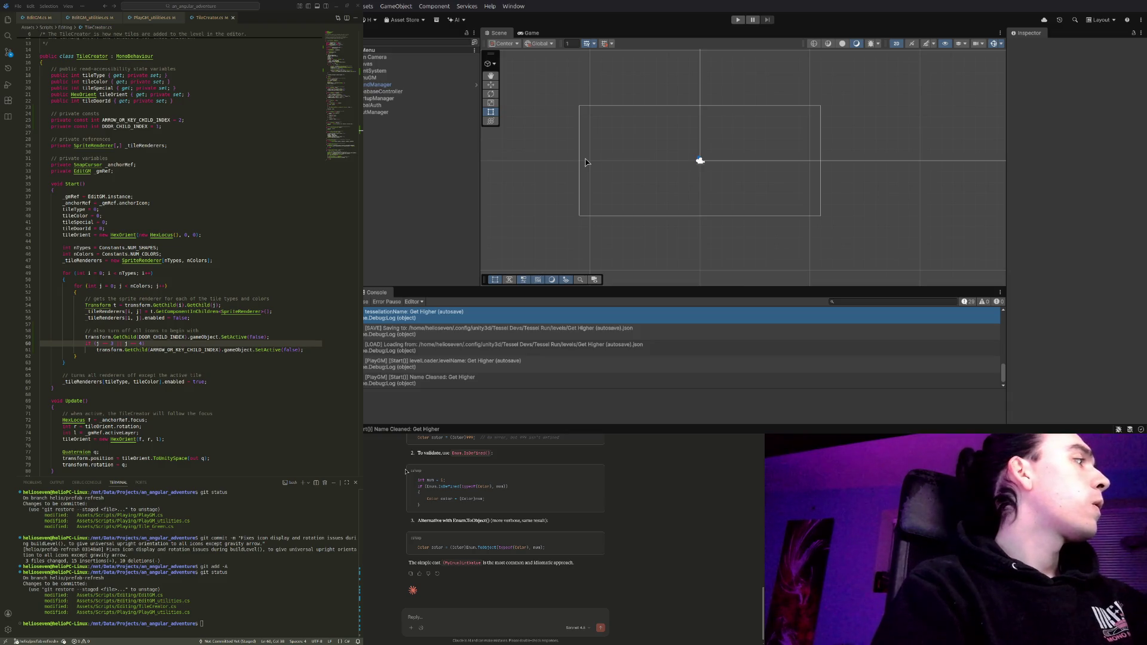
Insert Debug.Log("should be disabling an icon"); after line 60 of TileCreator.cs and save
{"action": "left_click", "coordinate": [160, 345]}
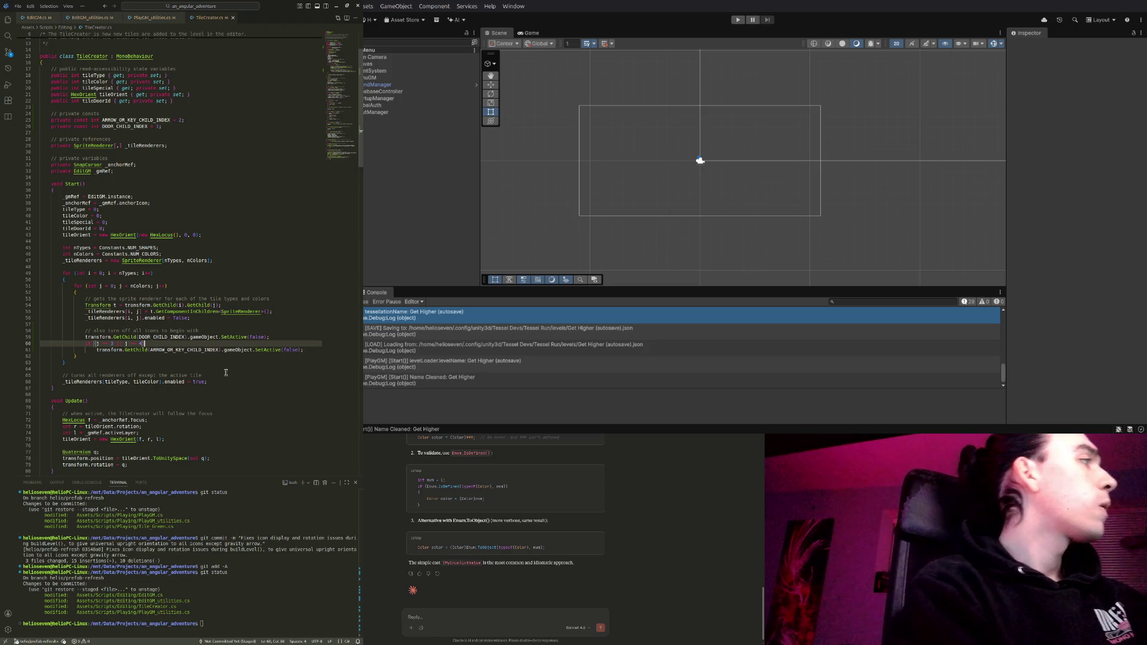
{"action": "key", "text": "Return"}
{"action": "type", "text": "Debug.Lo"}
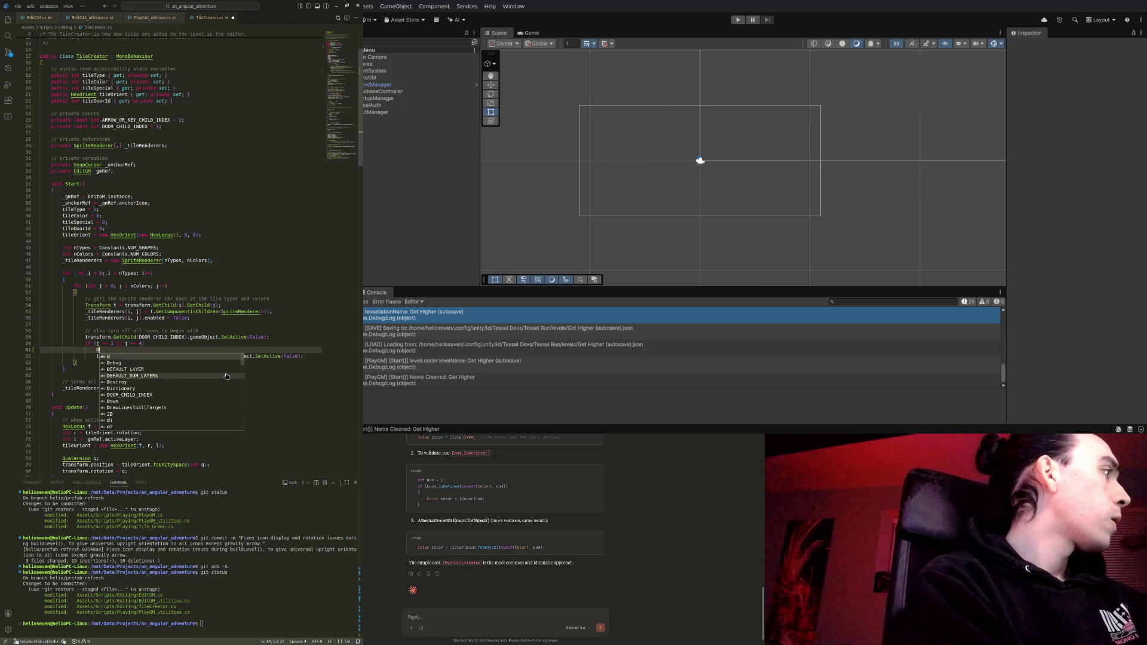
{"action": "type", "text": "g("}
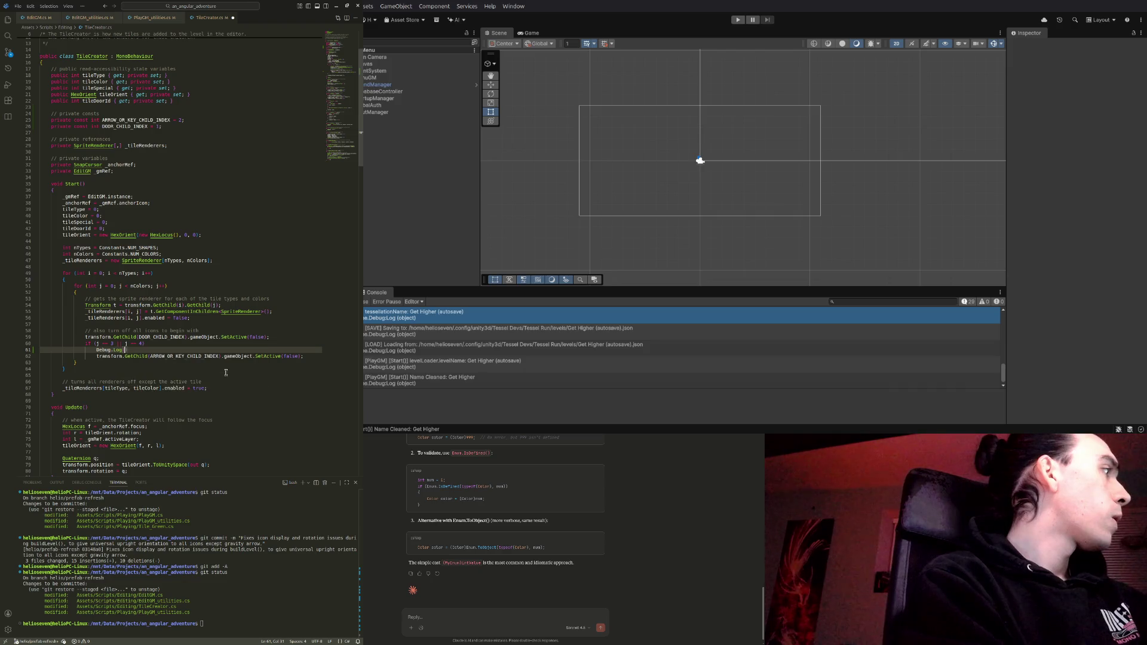
{"action": "type", "text": "\""}
{"action": "type", "text": "should be disab"}
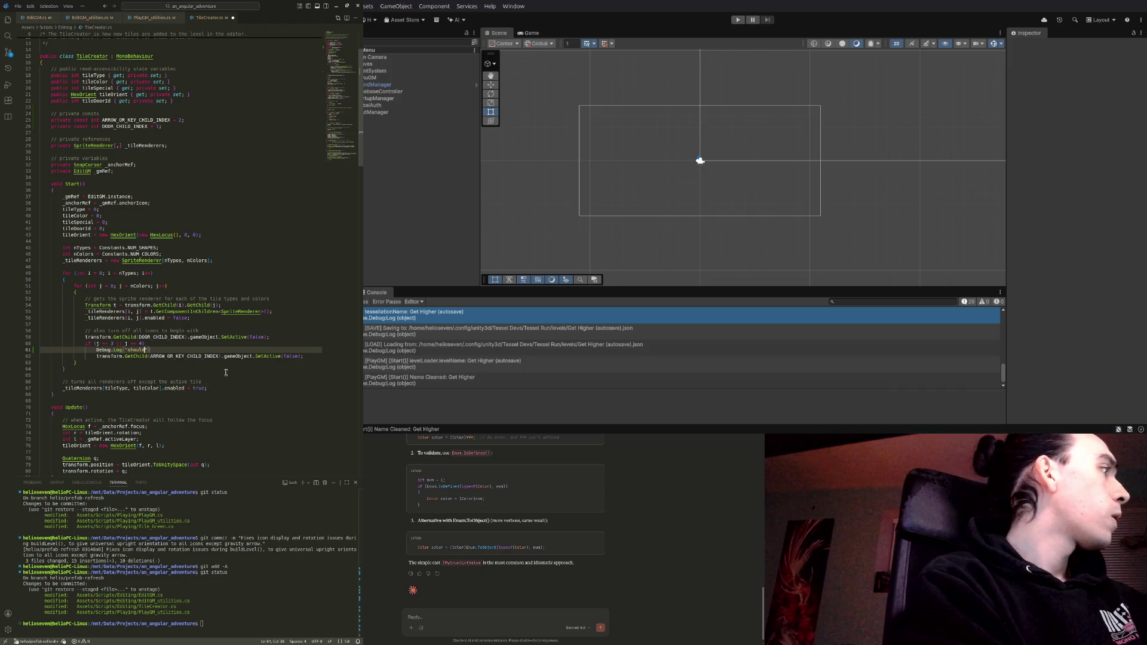
{"action": "type", "text": "ling an icon"}
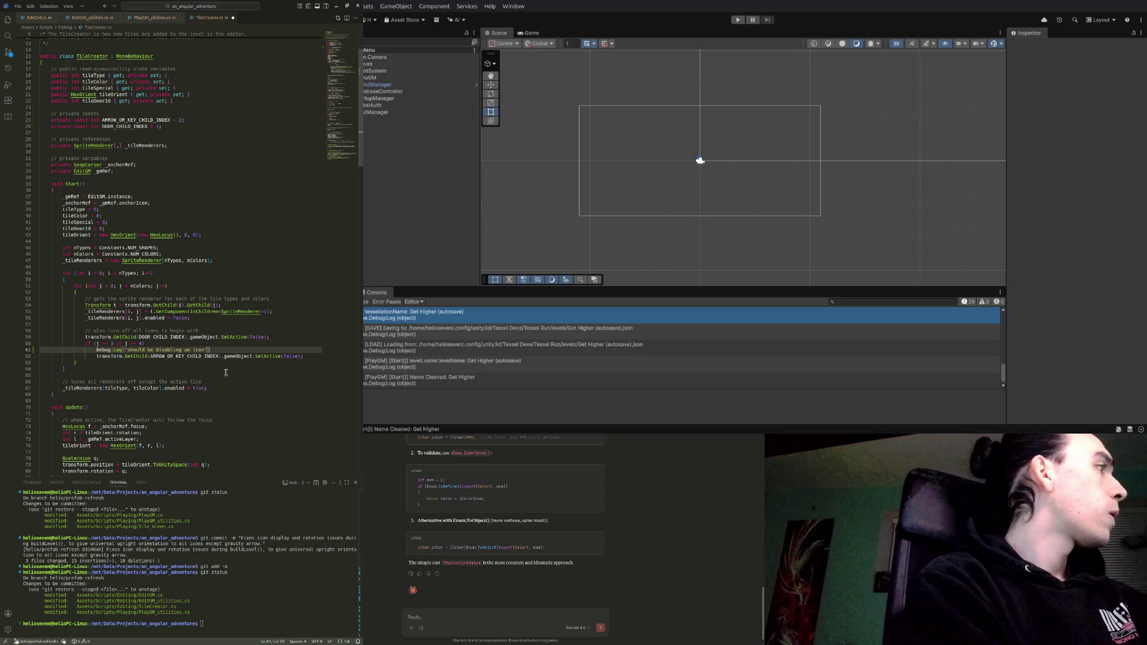
{"action": "key", "text": "ctrl+s"}
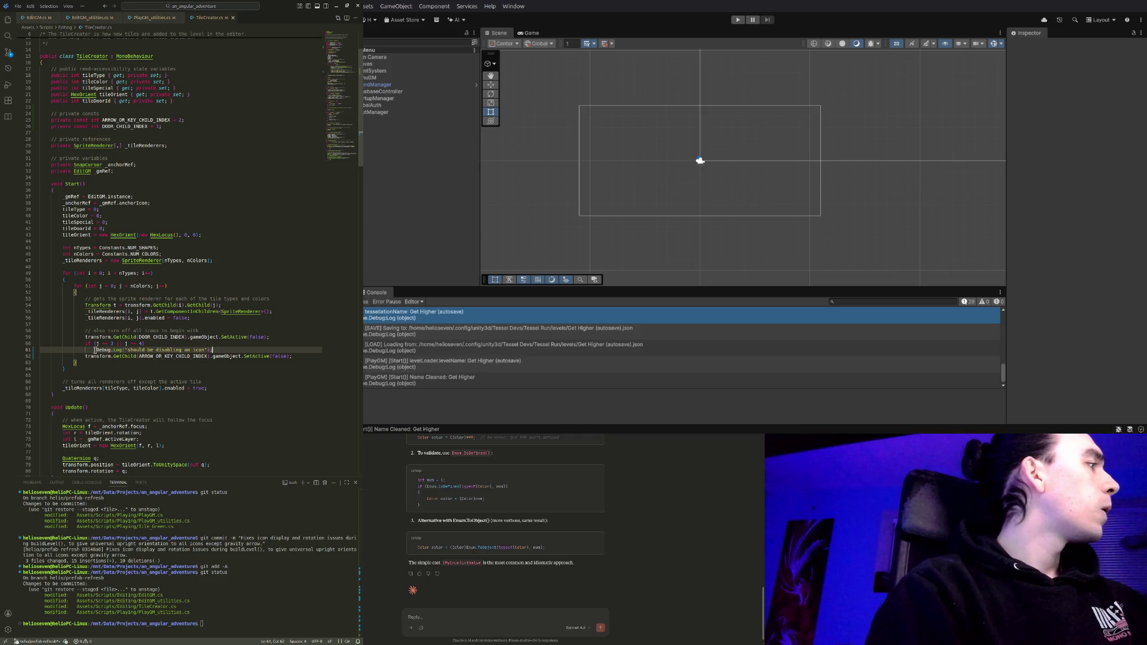
{"action": "left_click", "coordinate": [210, 349]}
Delete the debug log line from TileCreator.cs and enter Play mode in Unity
{"action": "key", "text": "ctrl+shift+k"}
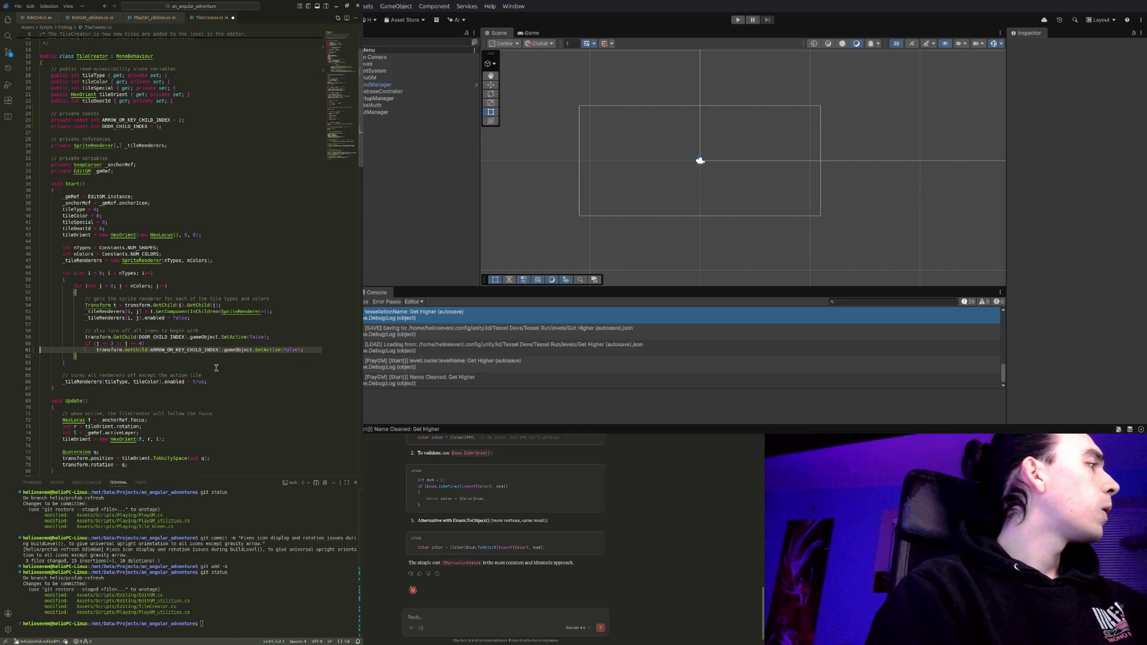
{"action": "left_click", "coordinate": [314, 348]}
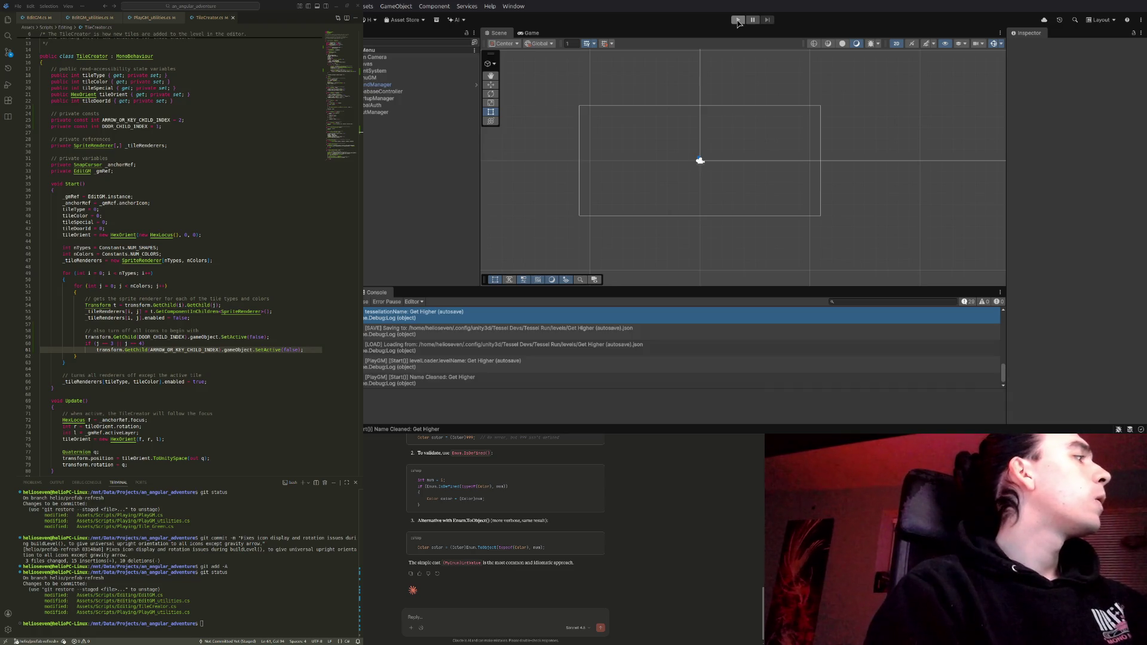
{"action": "left_click", "coordinate": [739, 21]}
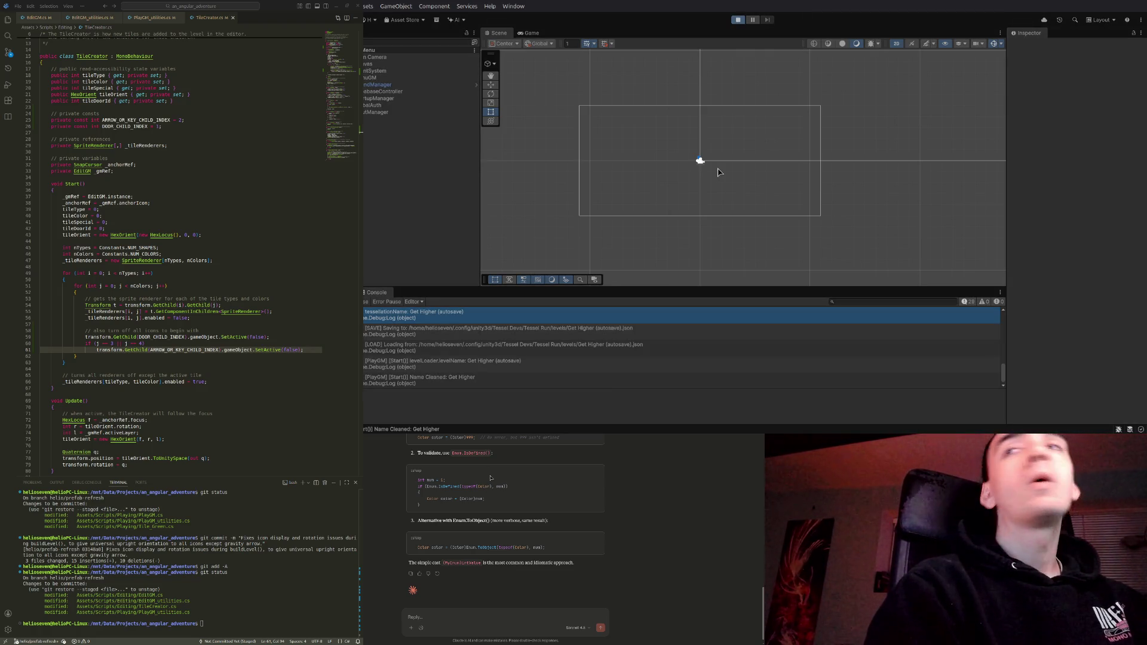